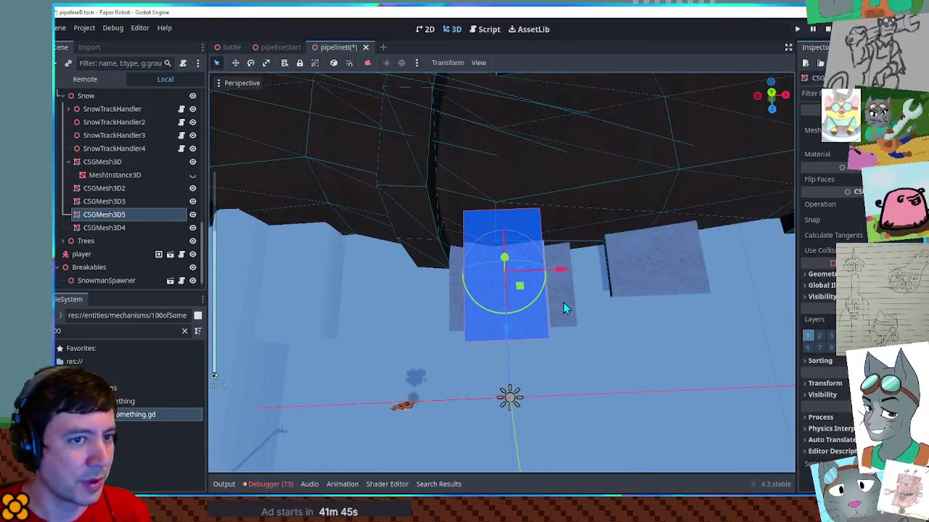
Step: Select the CSGMesh3D5 snow mesh and try a larger Mesh size, then undo it
{"action": "left_click", "coordinate": [563, 302]}
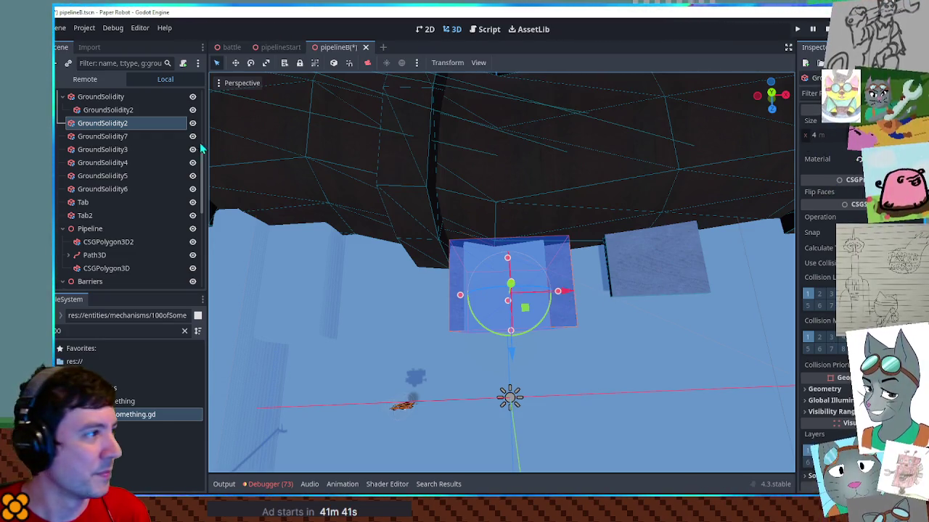
{"action": "left_click", "coordinate": [545, 327]}
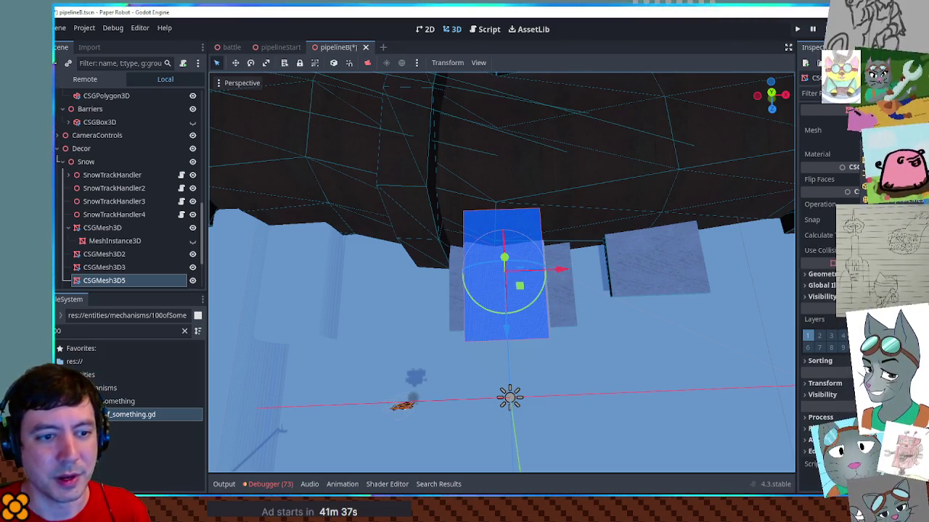
{"action": "left_click", "coordinate": [834, 130]}
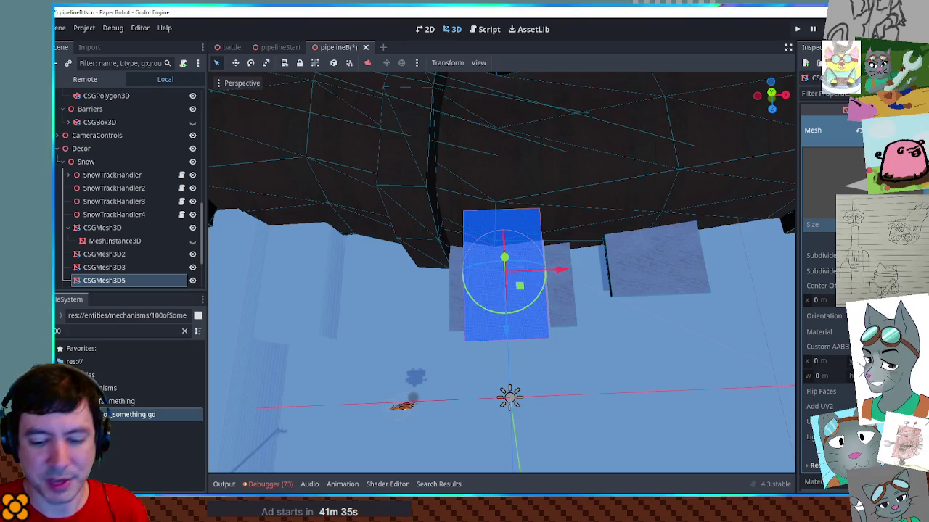
{"action": "key", "text": "Return"}
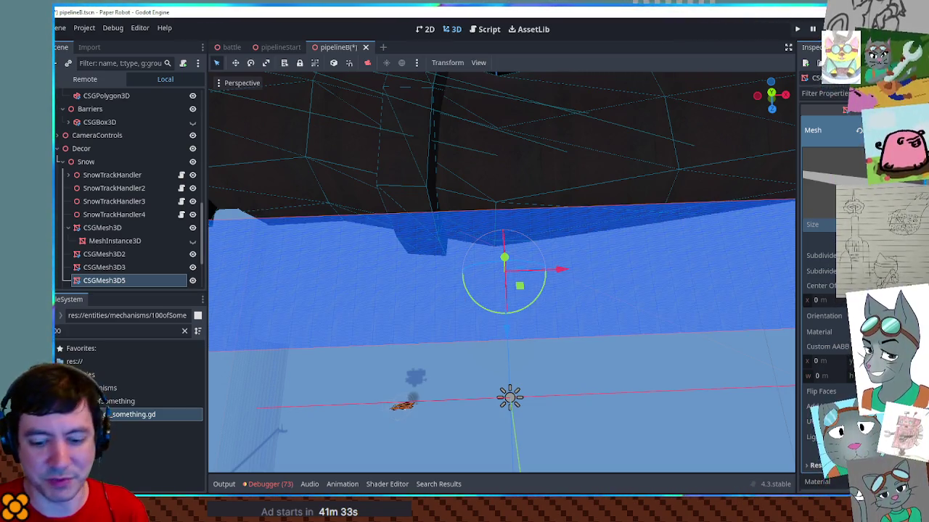
{"action": "key", "text": "ctrl+z"}
Step: In Top view, shift CSGMesh3D5 slightly along X and save the pipelineB scene
{"action": "mouse_move", "coordinate": [701, 185]}
{"action": "left_mouse_down"}
{"action": "mouse_move", "coordinate": [586, 266]}
{"action": "mouse_move", "coordinate": [583, 193]}
{"action": "mouse_move", "coordinate": [600, 291]}
{"action": "mouse_move", "coordinate": [588, 248]}
{"action": "left_mouse_up"}
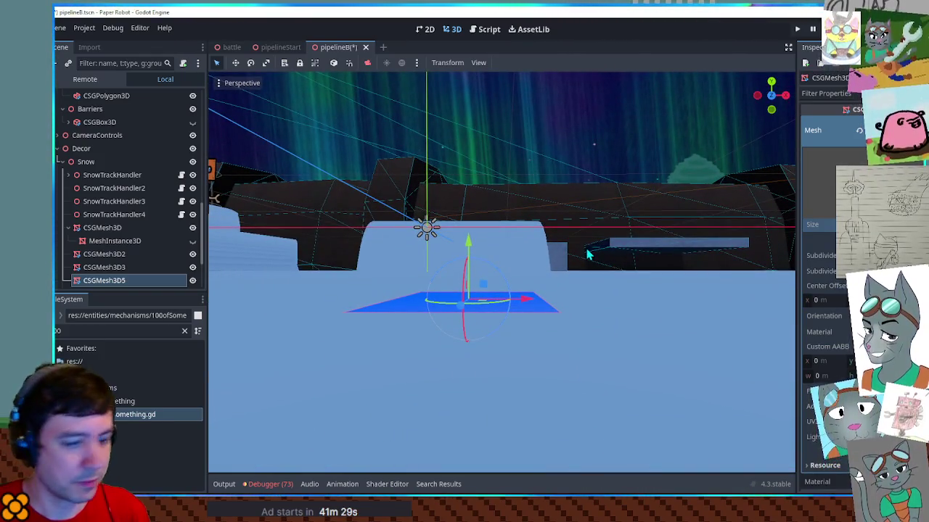
{"action": "key", "text": "KP_7"}
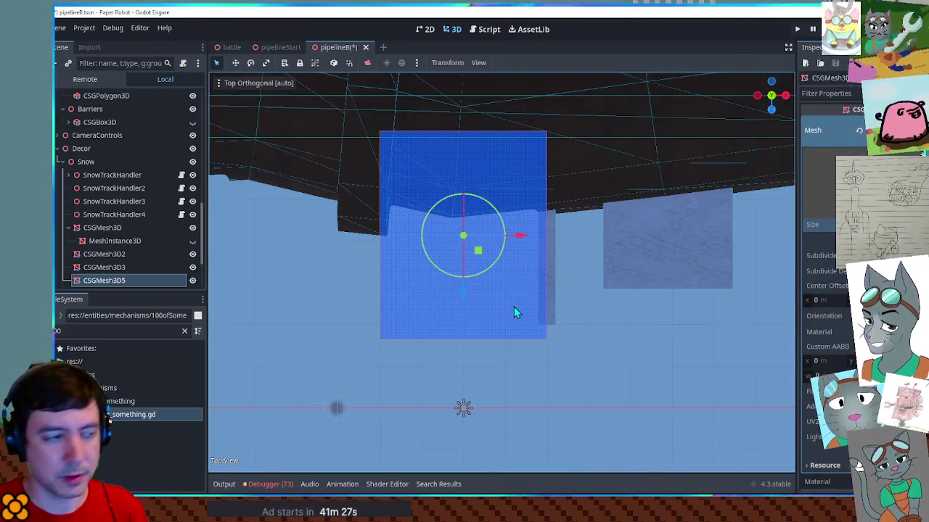
{"action": "mouse_move", "coordinate": [525, 233]}
{"action": "left_mouse_down"}
{"action": "mouse_move", "coordinate": [534, 237]}
{"action": "mouse_move", "coordinate": [499, 293]}
{"action": "mouse_move", "coordinate": [404, 259]}
{"action": "mouse_move", "coordinate": [343, 254]}
{"action": "mouse_move", "coordinate": [365, 205]}
{"action": "left_mouse_up"}
{"action": "key", "text": "ctrl+s"}
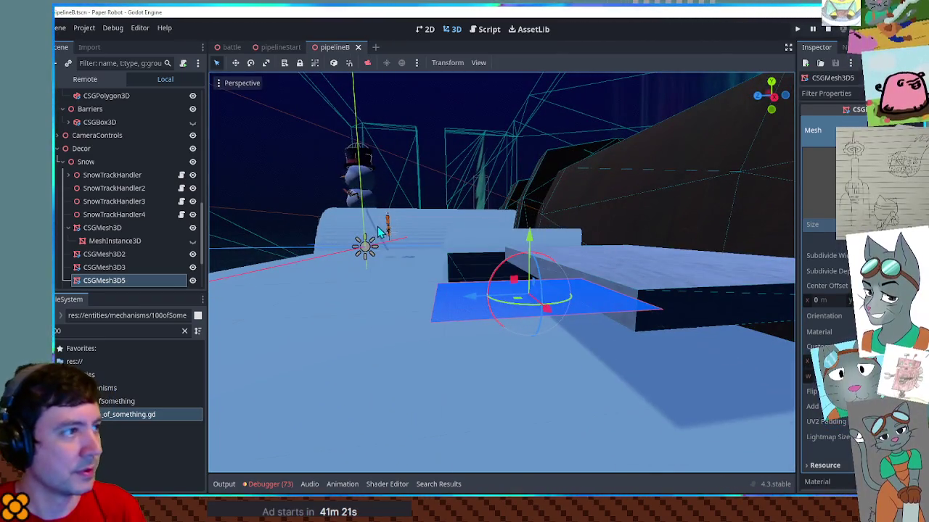
Step: Duplicate SnowTrackHandler4 as SnowTrackHandler5 with CSGMesh3D5 as its snow plane, then run the game
{"action": "mouse_move", "coordinate": [445, 183]}
{"action": "left_mouse_down"}
{"action": "mouse_move", "coordinate": [564, 203]}
{"action": "mouse_move", "coordinate": [150, 226]}
{"action": "left_mouse_up"}
{"action": "left_click", "coordinate": [114, 215]}
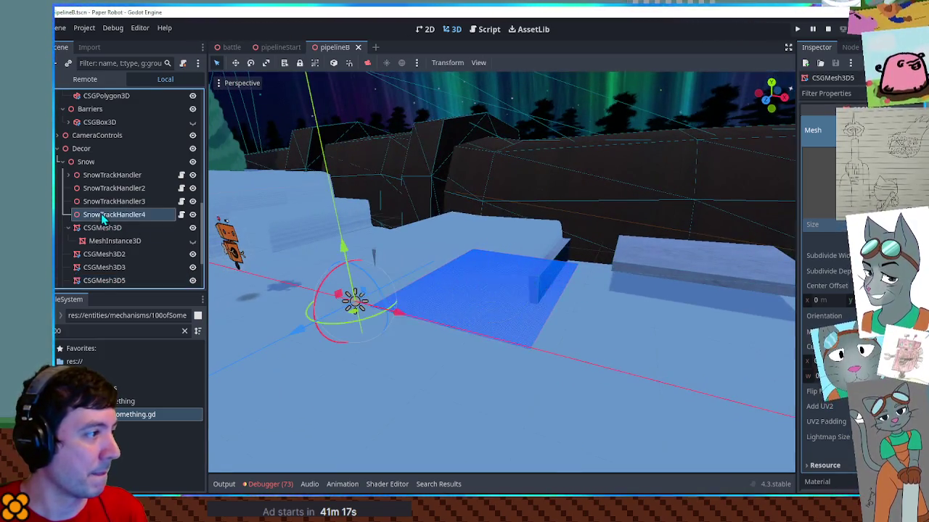
{"action": "key", "text": "ctrl+d"}
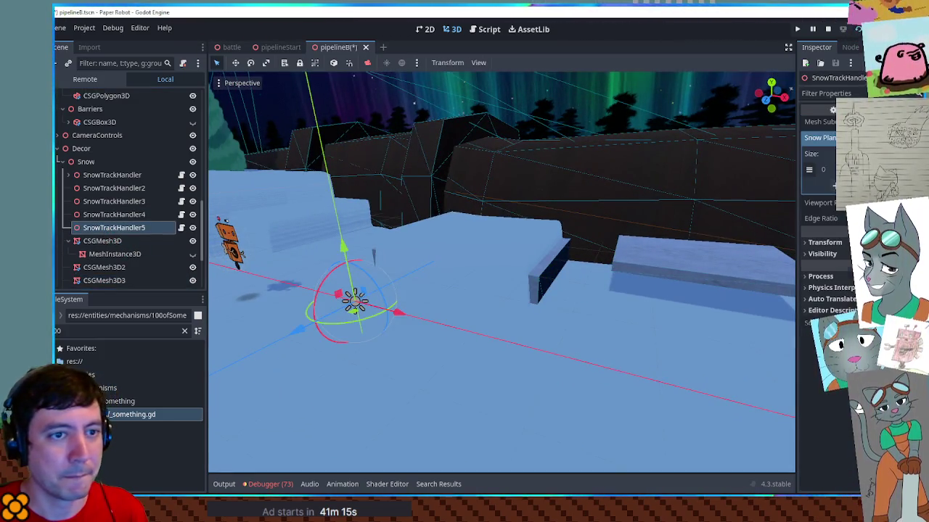
{"action": "left_click", "coordinate": [824, 137]}
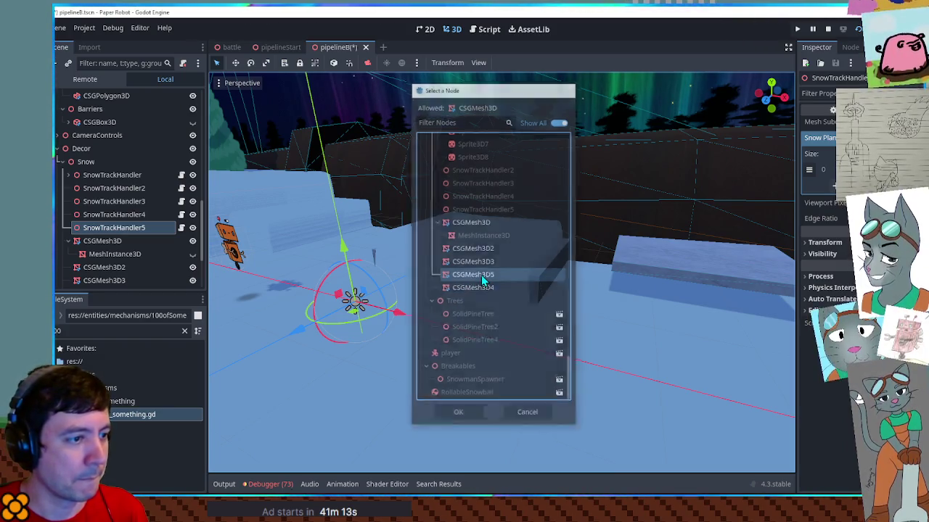
{"action": "double_click", "coordinate": [481, 275]}
{"action": "key", "text": "F6"}
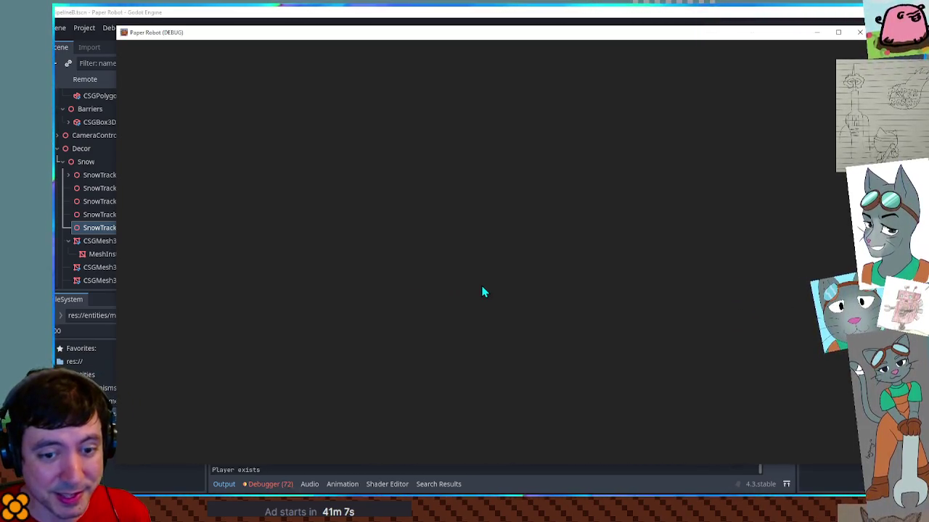
Step: Walk the robot left and right to dig a trail through the snow, then stop the game
{"action": "key", "text": "a"}
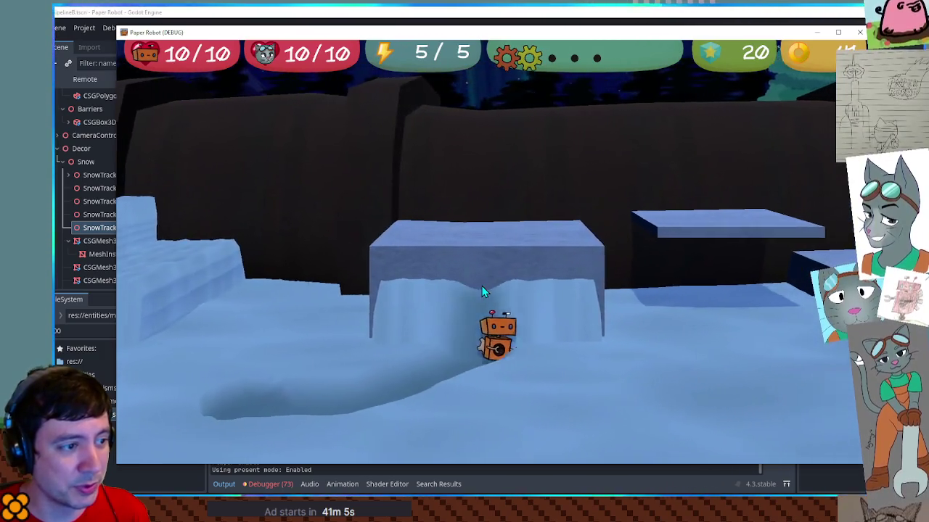
{"action": "key", "text": "d"}
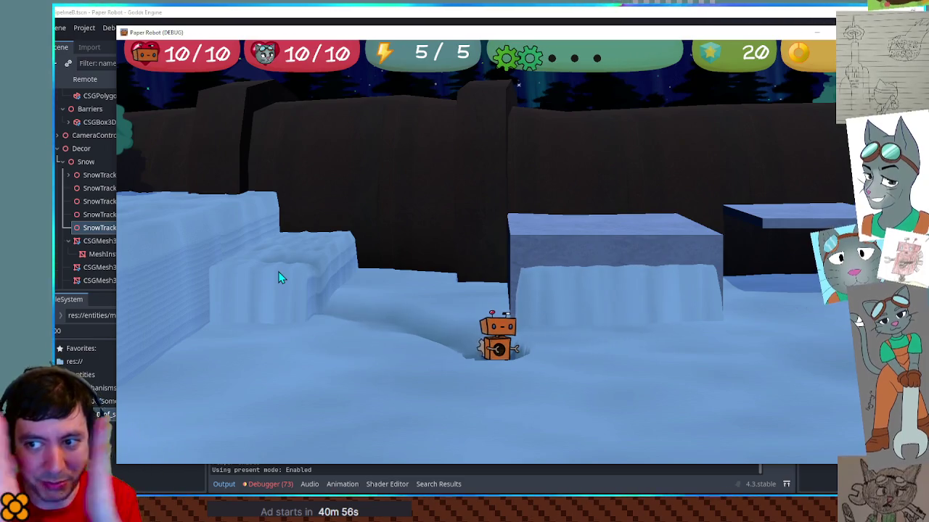
{"action": "key", "text": "d"}
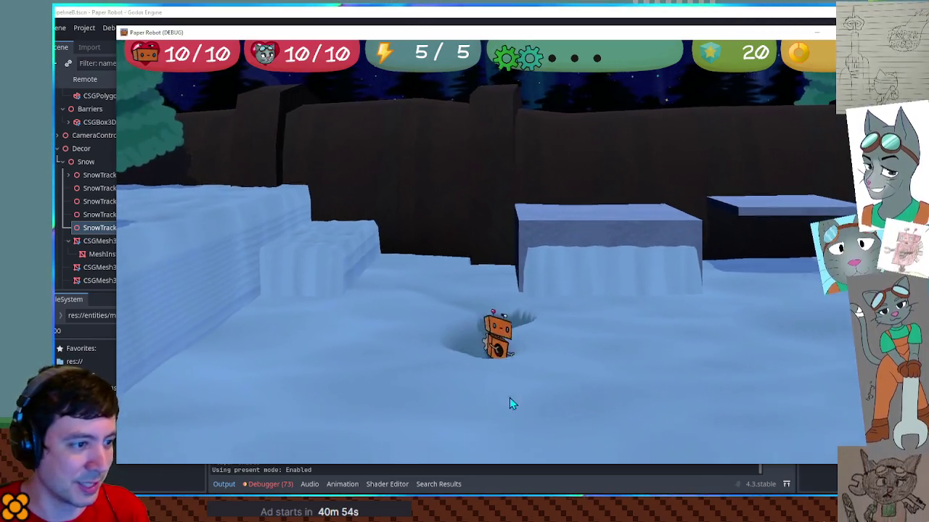
{"action": "key", "text": "d"}
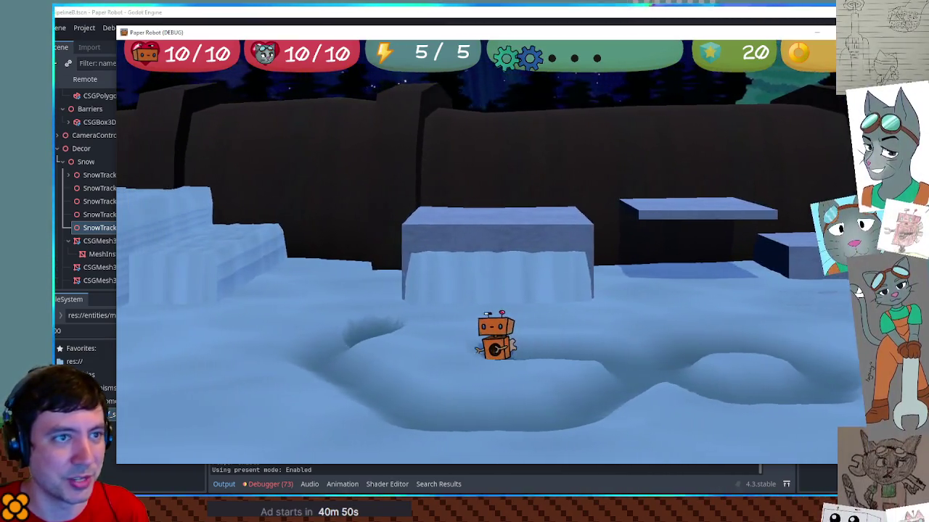
{"action": "key", "text": "F8"}
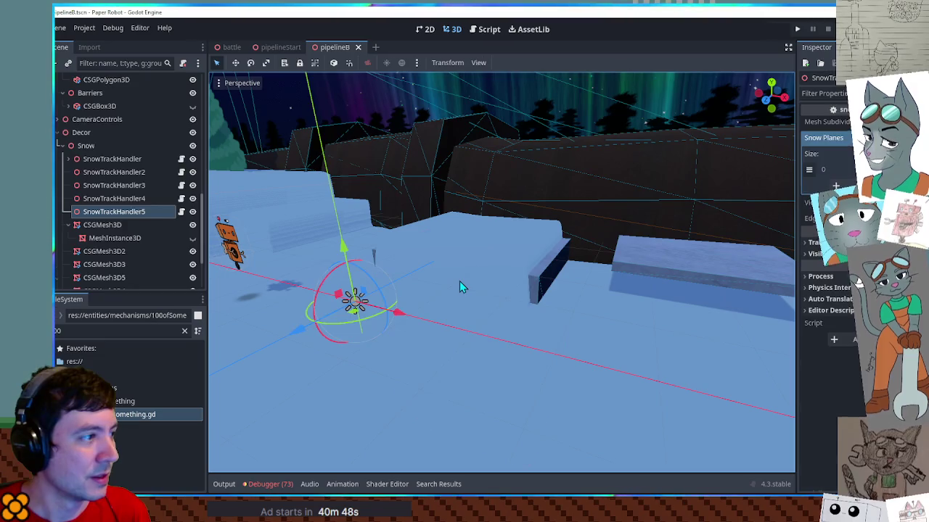
Step: Raise CSGMesh3D5 slightly along Y, then save and relaunch the game
{"action": "left_click", "coordinate": [459, 283]}
{"action": "scroll", "coordinate": [120, 226], "scroll_direction": "down", "scroll_amount": 5}
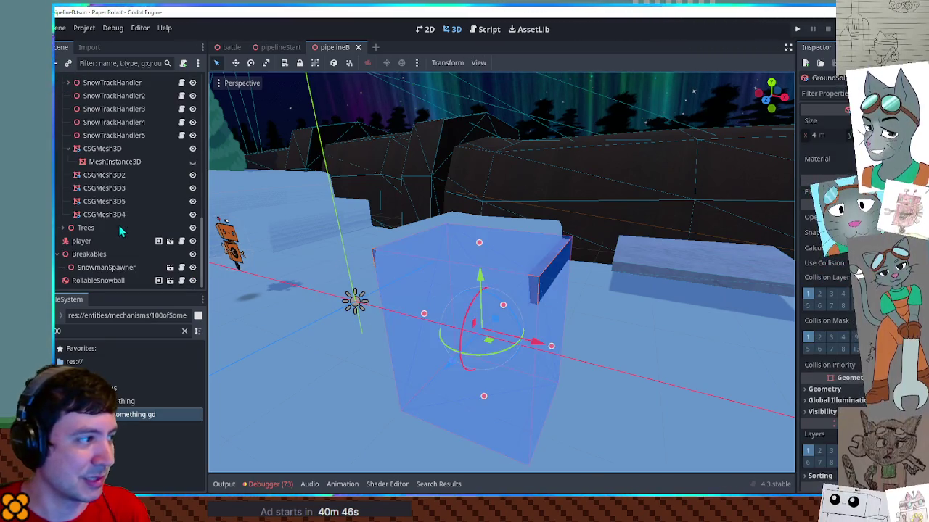
{"action": "left_click", "coordinate": [104, 201]}
{"action": "left_click_drag", "start_coordinate": [493, 232], "coordinate": [495, 215]}
{"action": "key", "text": "F5"}
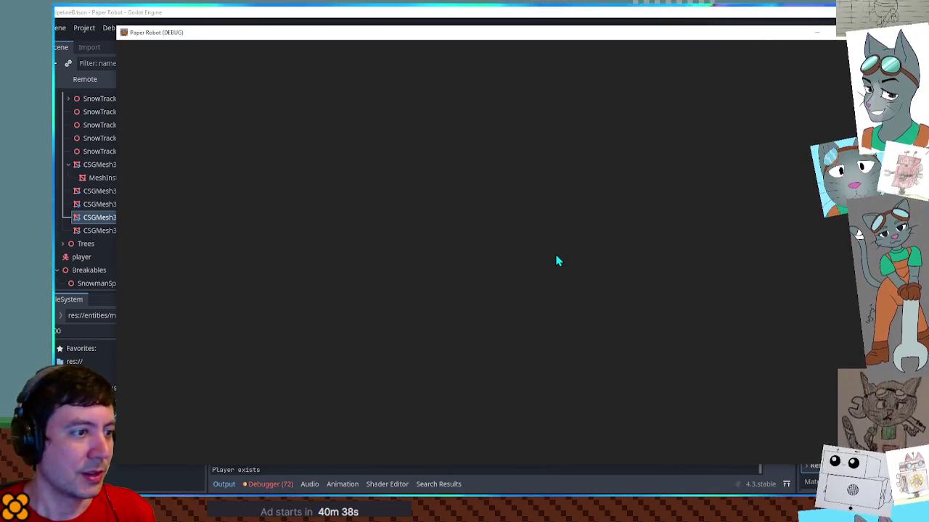
Step: Walk the robot back and forth over the raised snow trail, then stop the game
{"action": "key", "text": "d"}
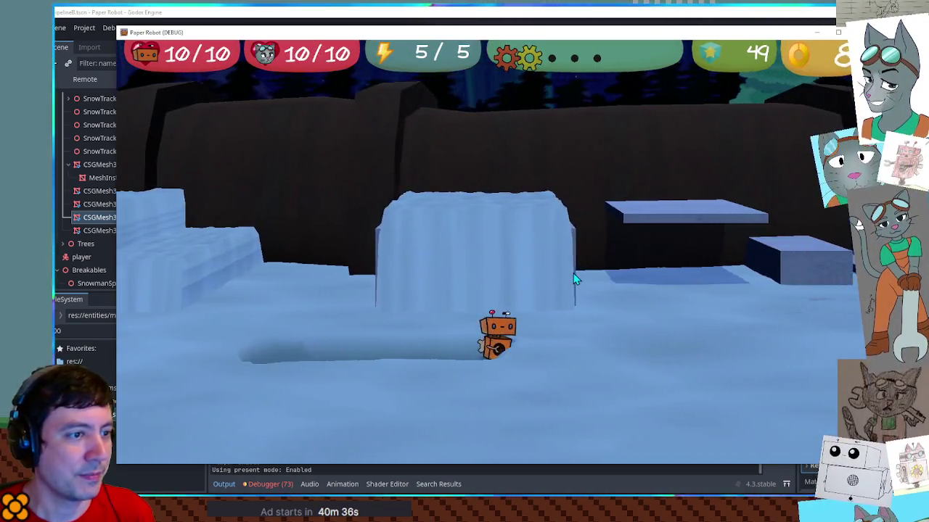
{"action": "key", "text": "a"}
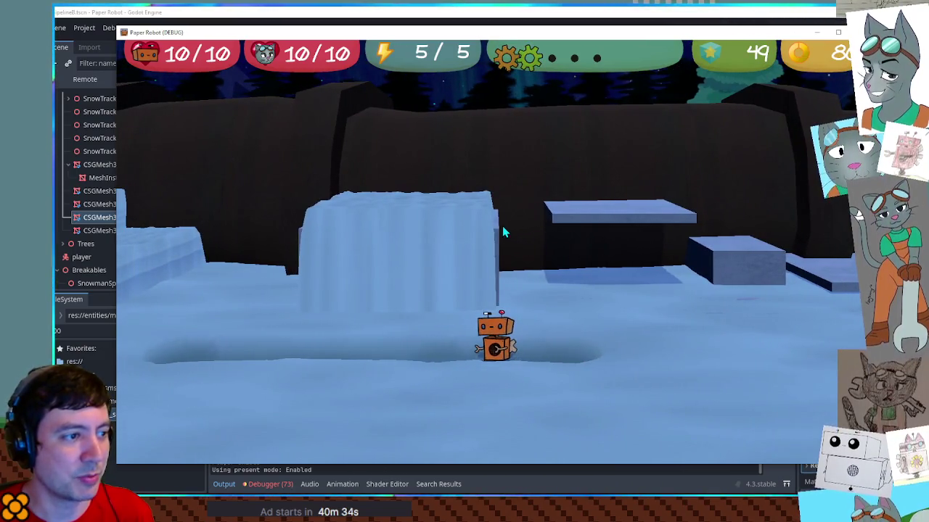
{"action": "key", "text": "a"}
{"action": "key", "text": "d"}
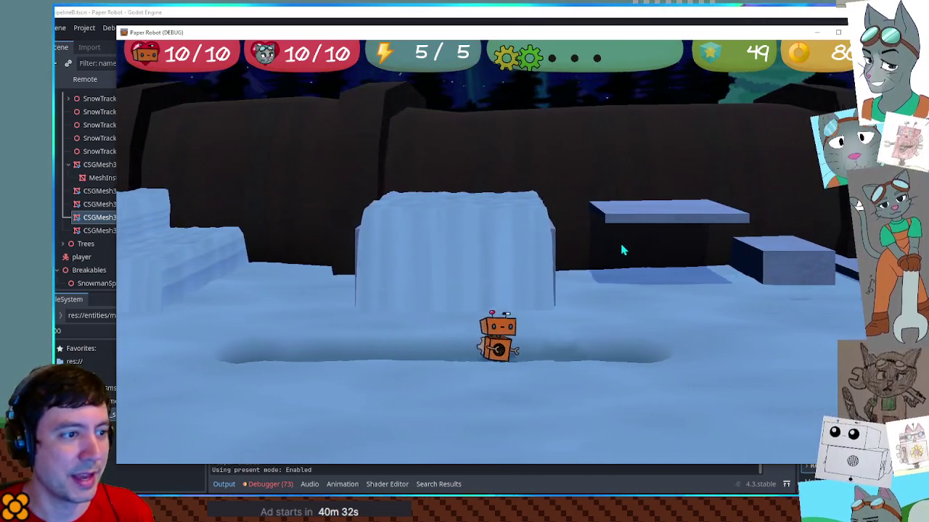
{"action": "key", "text": "d"}
{"action": "key", "text": "F8"}
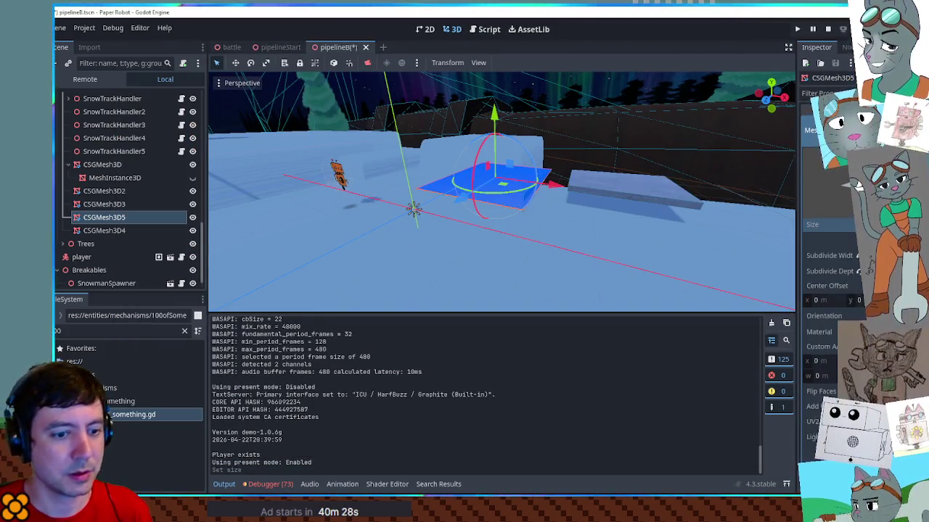
Step: Relaunch the game, swing the camera around the robot, then stop it and save the scene
{"action": "key", "text": "F6"}
{"action": "key", "text": "a"}
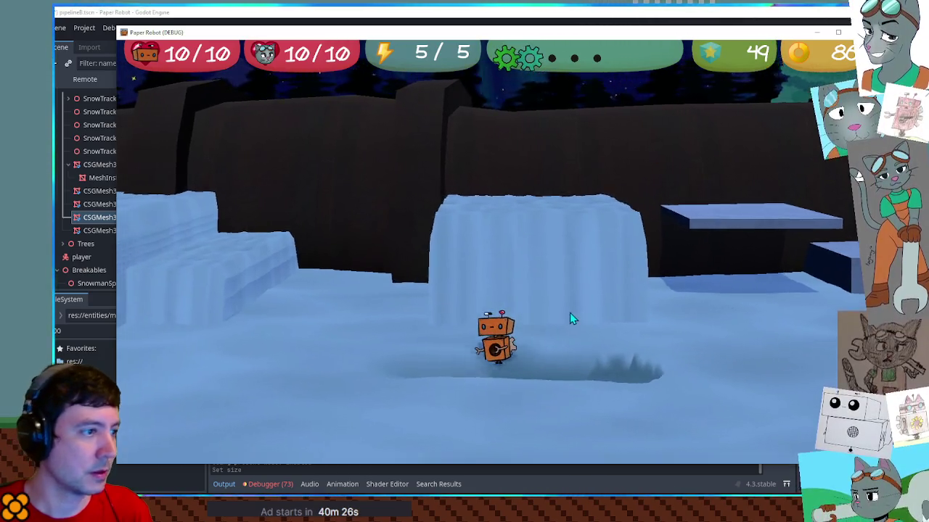
{"action": "key", "text": "s"}
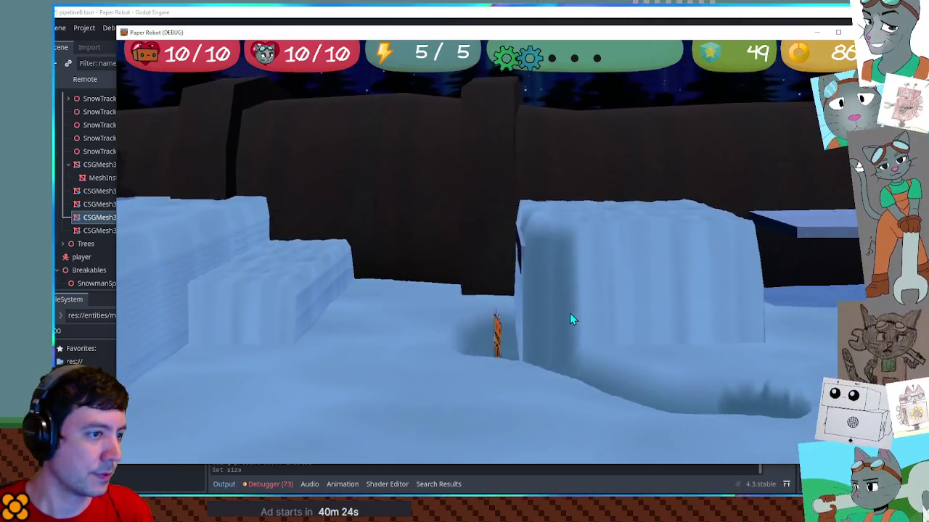
{"action": "key", "text": "F8"}
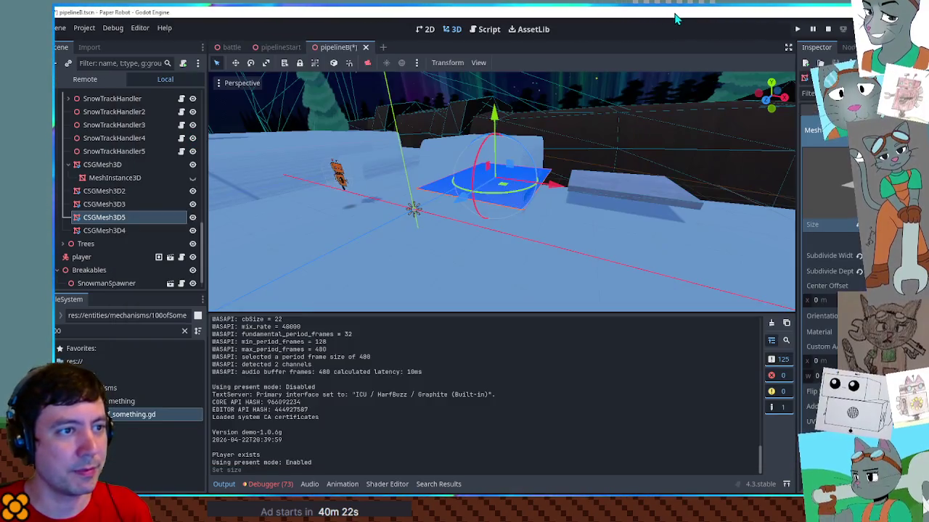
{"action": "key", "text": "ctrl+s"}
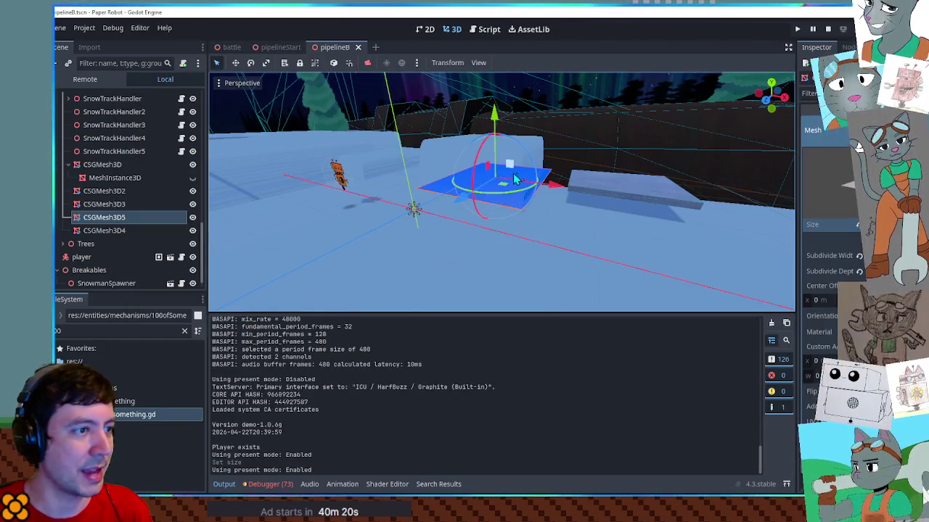
Step: Inspect each GroundSolidity box in the Scene tree and hide GroundSolidity2
{"action": "left_click", "coordinate": [526, 158]}
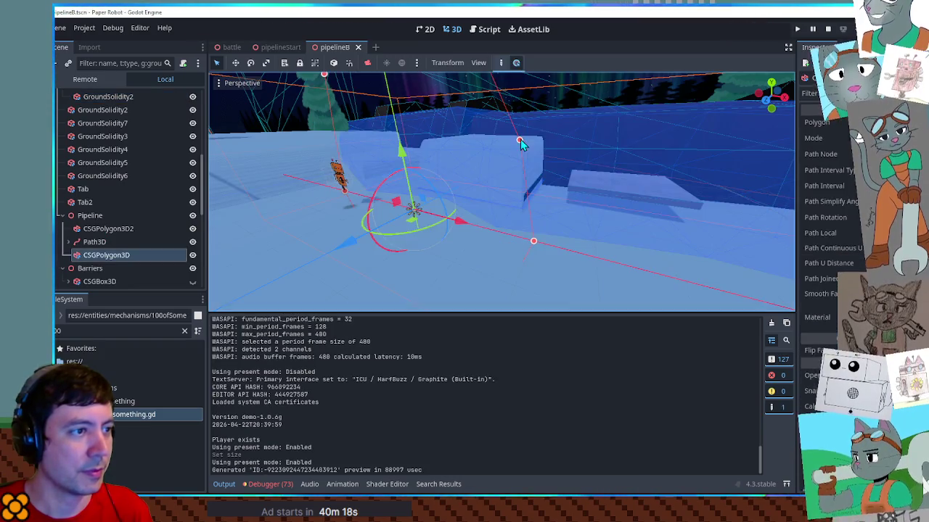
{"action": "left_click", "coordinate": [383, 274]}
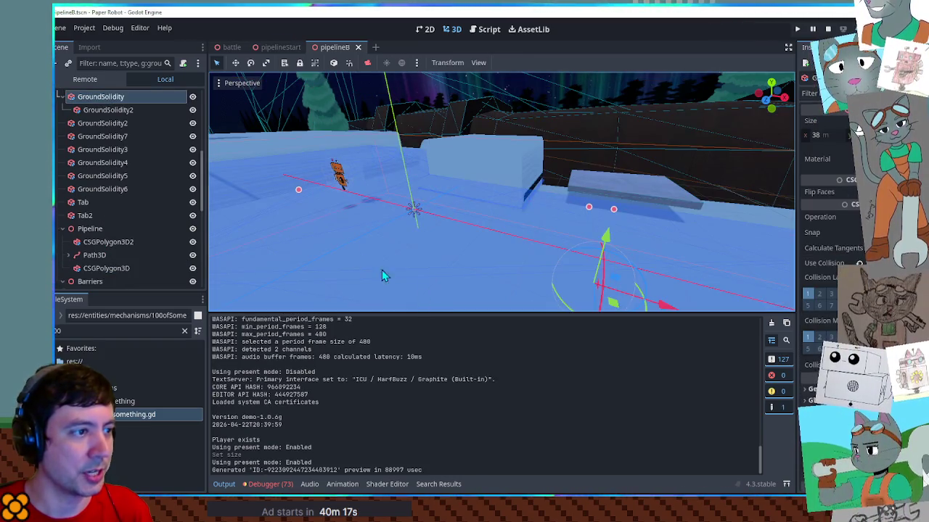
{"action": "left_click", "coordinate": [109, 136]}
{"action": "left_click", "coordinate": [105, 150]}
{"action": "left_click", "coordinate": [109, 162]}
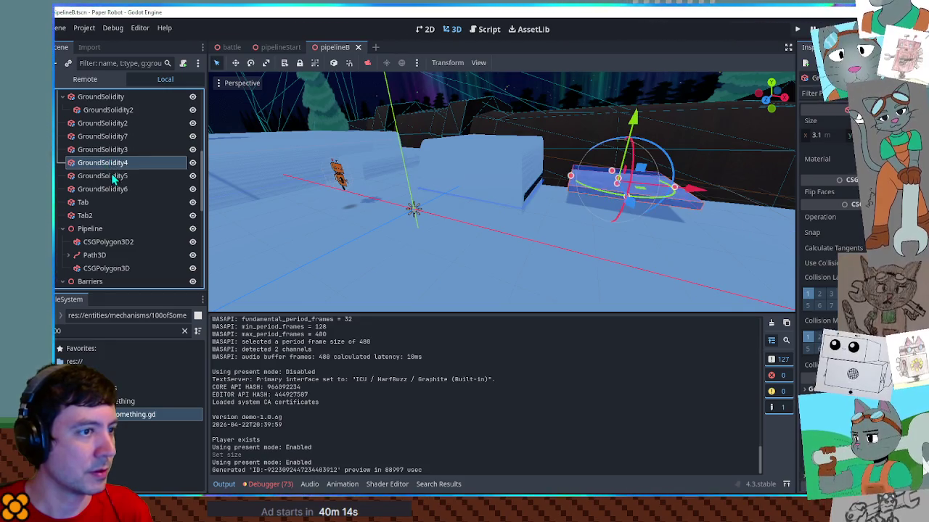
{"action": "left_click", "coordinate": [112, 176]}
{"action": "left_click", "coordinate": [112, 188]}
{"action": "left_click", "coordinate": [116, 150]}
{"action": "left_click", "coordinate": [120, 136]}
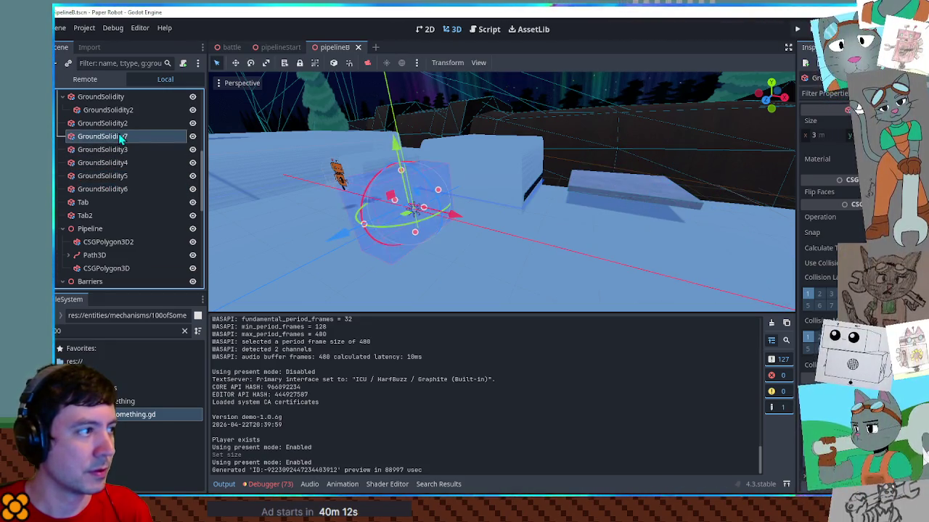
{"action": "left_click", "coordinate": [116, 124]}
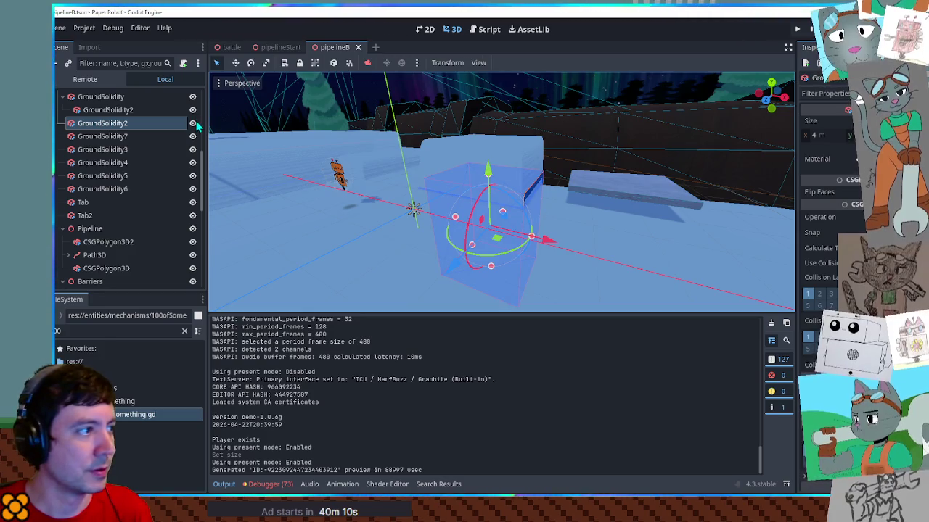
{"action": "left_click", "coordinate": [192, 123]}
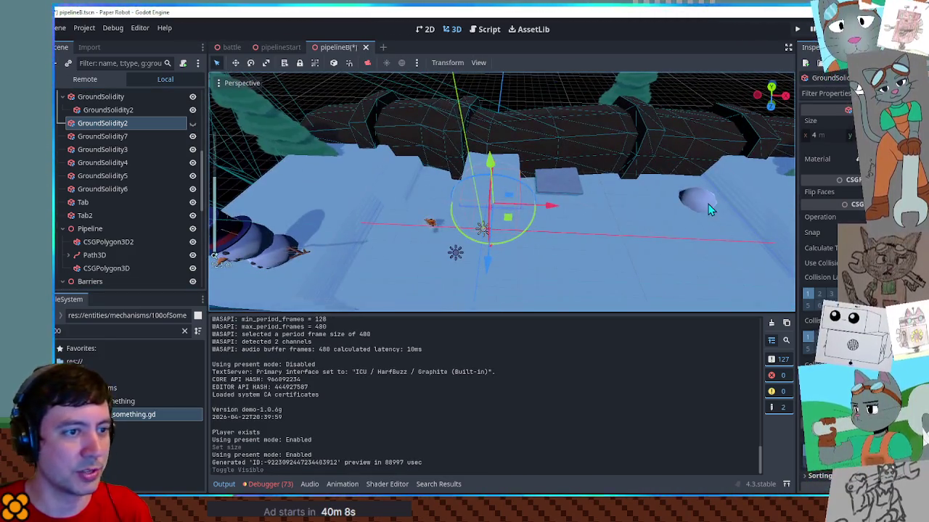
Step: Drag the rollable snowball toward the centre of the level
{"action": "left_click", "coordinate": [709, 209]}
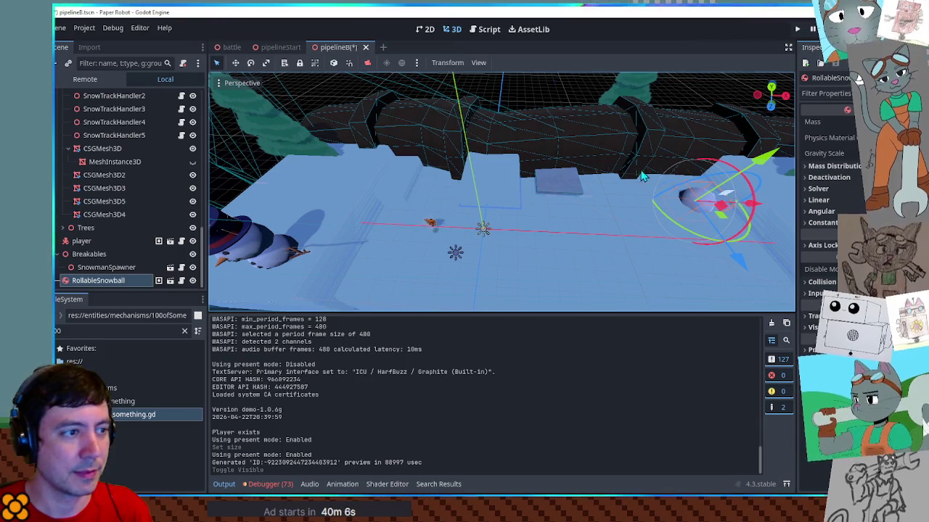
{"action": "mouse_move", "coordinate": [642, 176]}
{"action": "left_mouse_down"}
{"action": "mouse_move", "coordinate": [508, 145]}
{"action": "mouse_move", "coordinate": [523, 167]}
{"action": "left_mouse_up"}
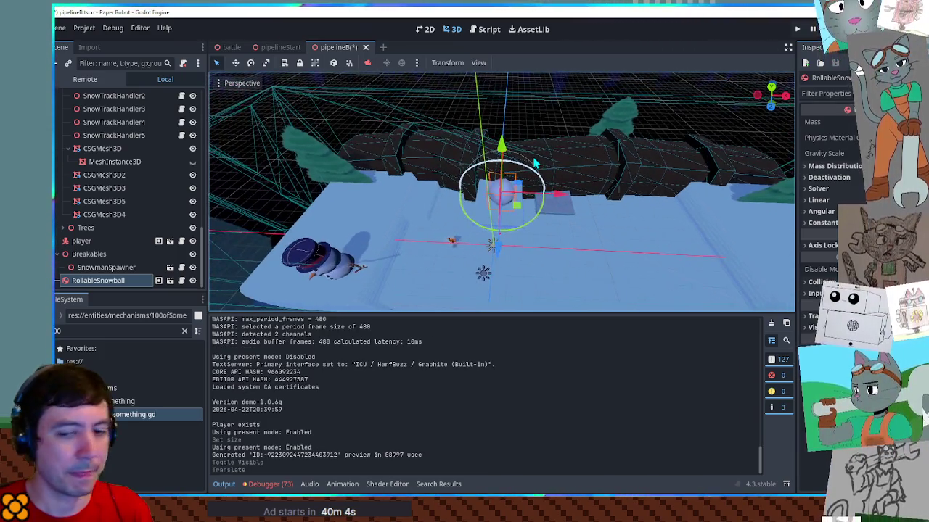
{"action": "key", "text": "KP_1"}
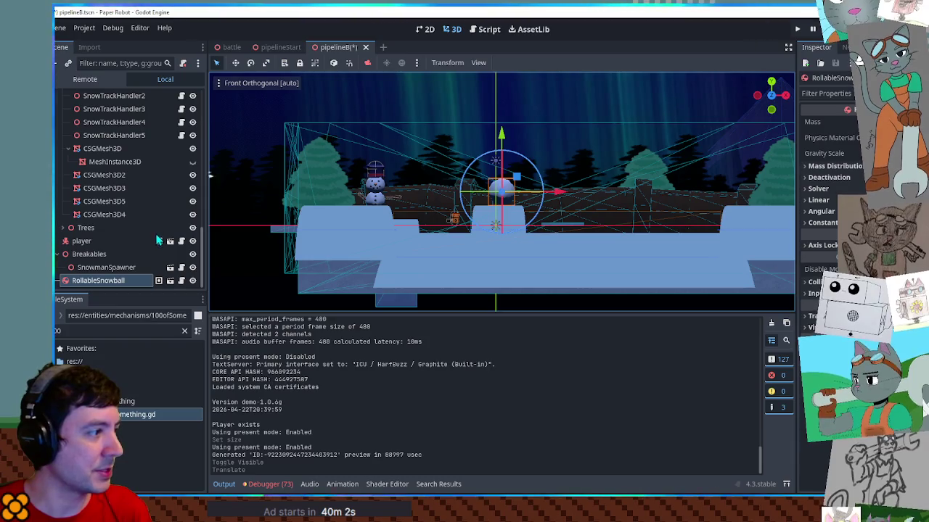
{"action": "scroll", "coordinate": [152, 218], "scroll_direction": "up", "scroll_amount": 5}
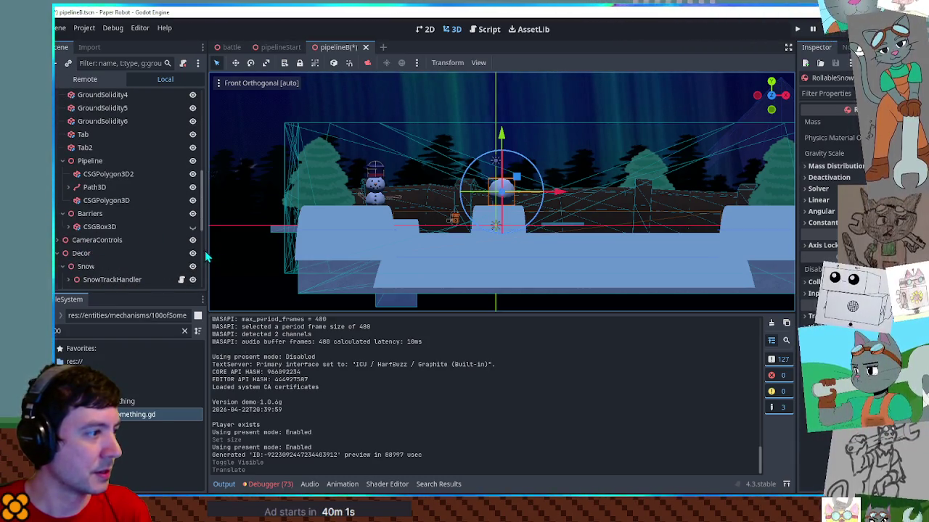
Step: With Decor hidden in Front view, lower the snowball straight down, then show Decor again
{"action": "left_click", "coordinate": [192, 253]}
{"action": "scroll", "coordinate": [504, 196], "scroll_direction": "up", "scroll_amount": 3}
{"action": "scroll", "coordinate": [508, 159], "scroll_direction": "down", "scroll_amount": 1}
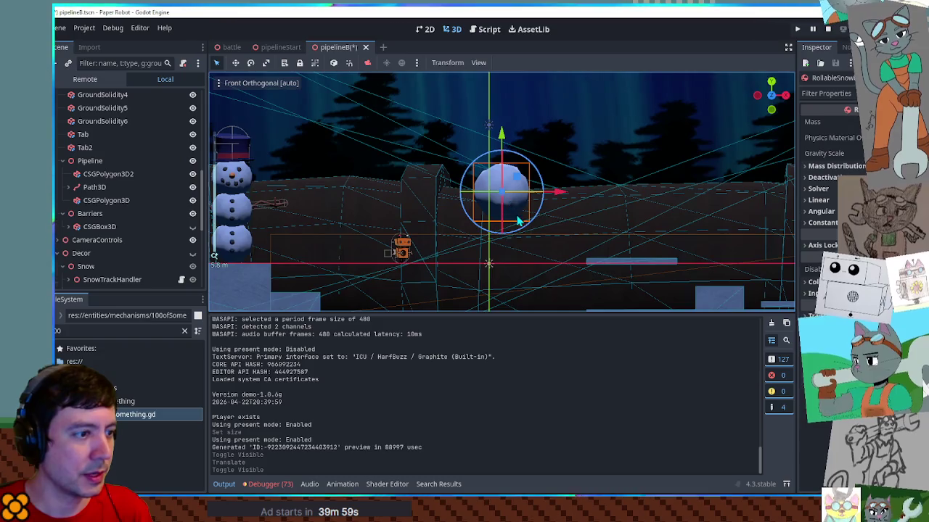
{"action": "left_click_drag", "start_coordinate": [508, 158], "coordinate": [506, 88]}
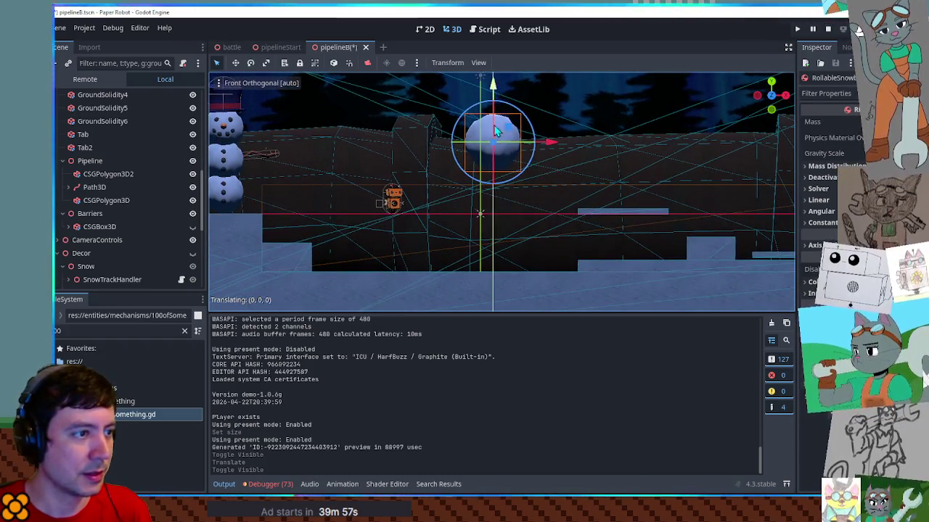
{"action": "left_click_drag", "start_coordinate": [495, 131], "coordinate": [496, 173]}
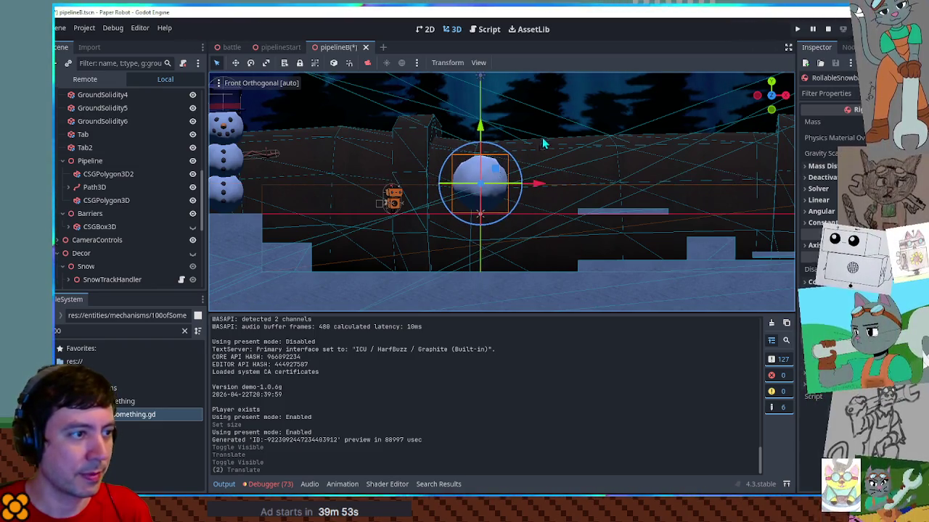
{"action": "mouse_move", "coordinate": [543, 141]}
{"action": "left_mouse_down"}
{"action": "mouse_move", "coordinate": [381, 235]}
{"action": "mouse_move", "coordinate": [372, 231]}
{"action": "mouse_move", "coordinate": [540, 244]}
{"action": "mouse_move", "coordinate": [553, 221]}
{"action": "left_mouse_up"}
{"action": "left_click", "coordinate": [192, 253]}
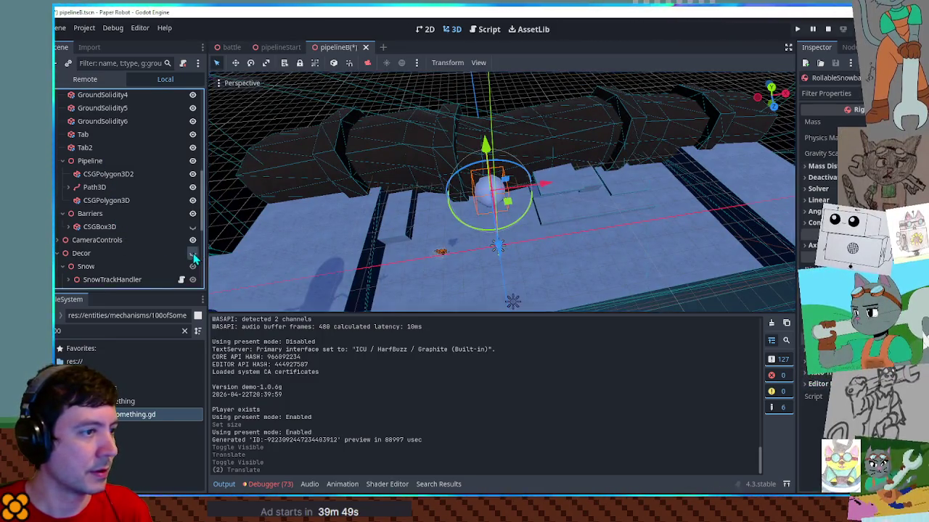
{"action": "mouse_move", "coordinate": [348, 262]}
{"action": "left_mouse_down"}
{"action": "mouse_move", "coordinate": [414, 260]}
{"action": "mouse_move", "coordinate": [396, 184]}
{"action": "left_mouse_up"}
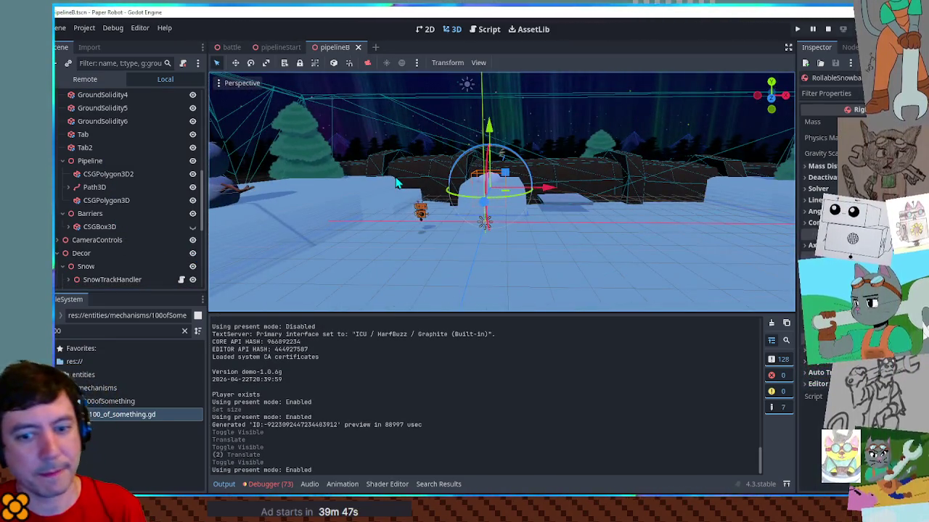
Step: Run the current scene and walk the robot past the snowman across the icy ground
{"action": "key", "text": "F6"}
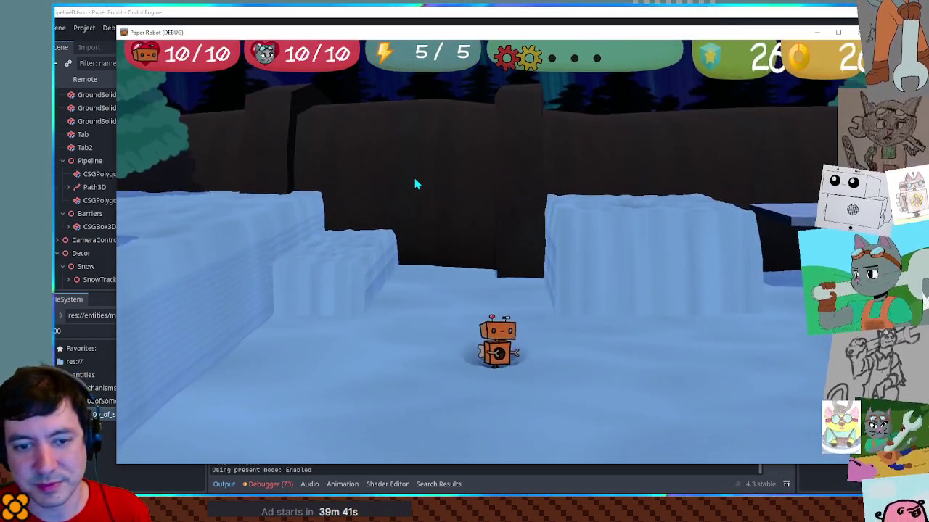
{"action": "key", "text": "s"}
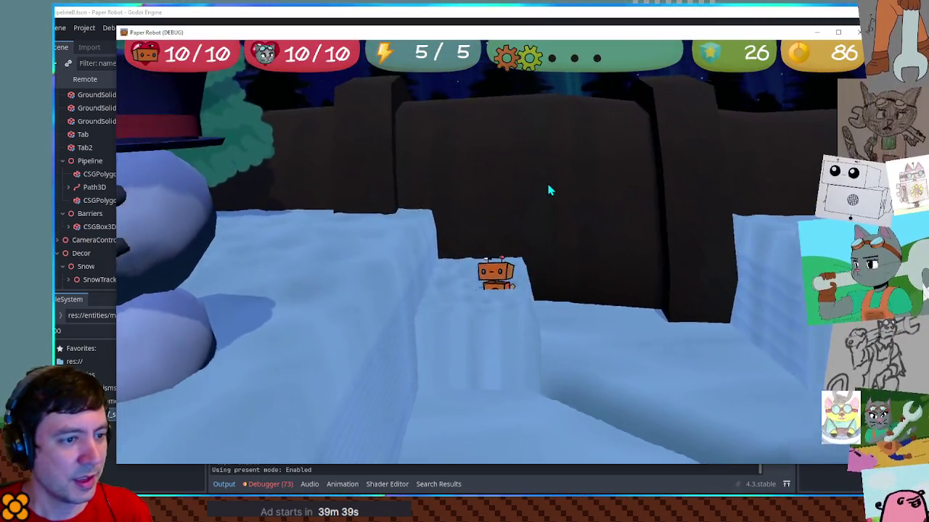
{"action": "key", "text": "w"}
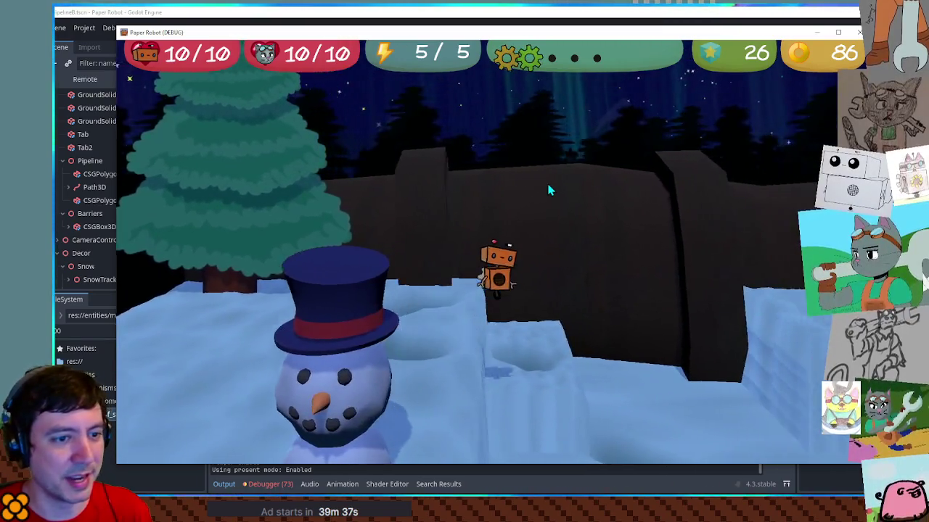
{"action": "key", "text": "w"}
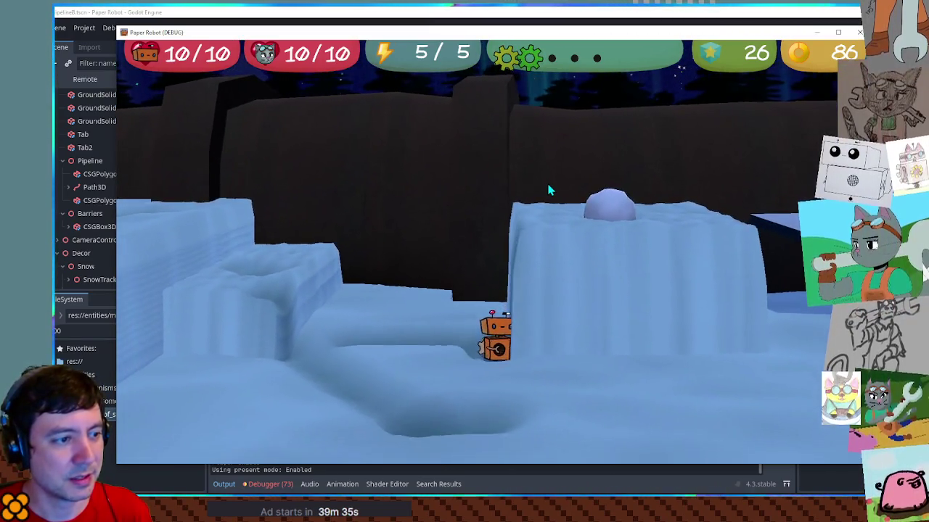
{"action": "key", "text": "d"}
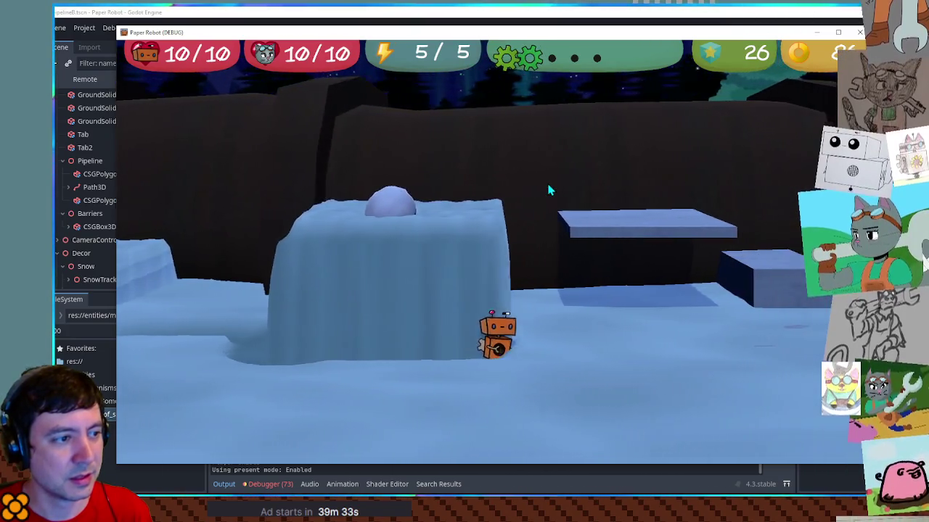
{"action": "key", "text": "space"}
Step: Jump the robot across the snow blocks and mound, dropping down beside the snowball
{"action": "key", "text": "w"}
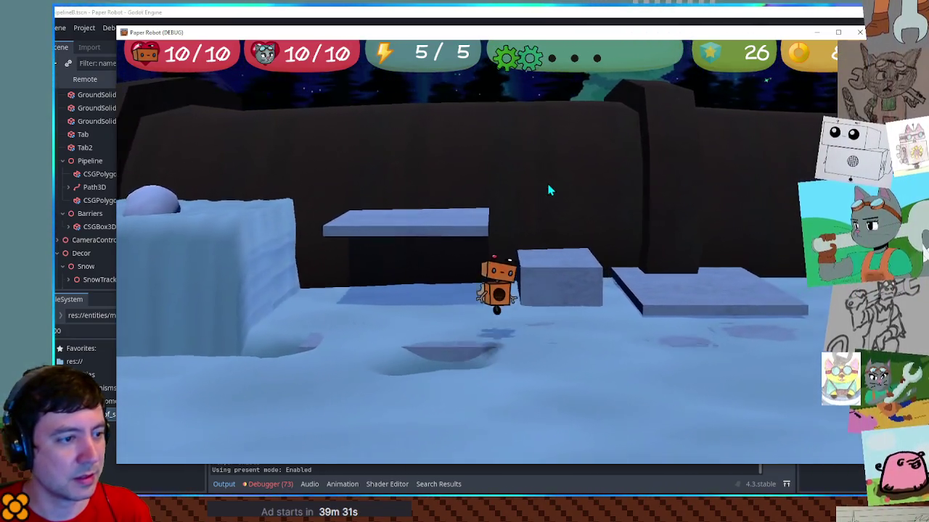
{"action": "key", "text": "space"}
{"action": "key", "text": "w"}
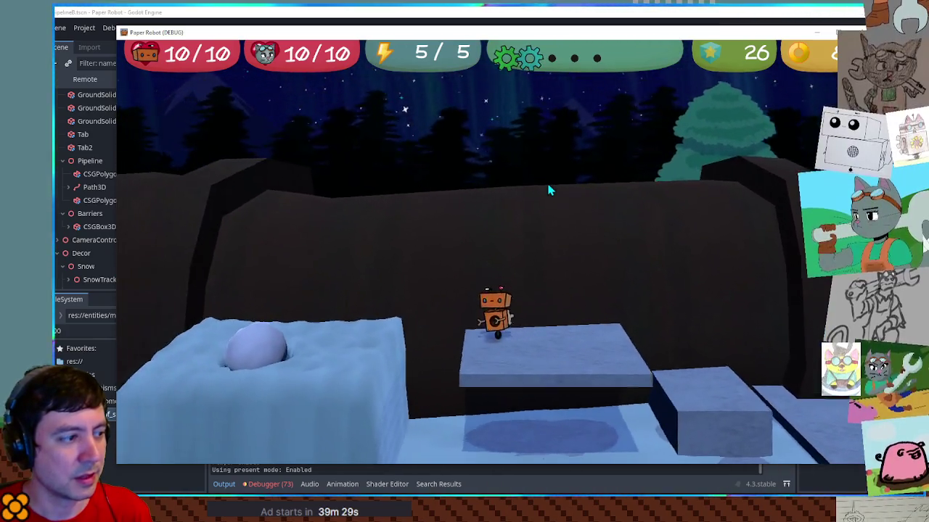
{"action": "key", "text": "space"}
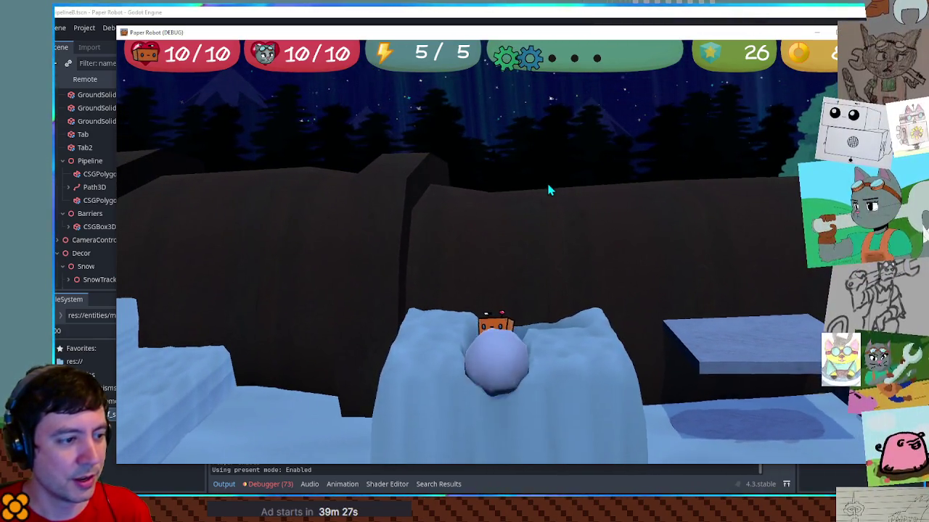
{"action": "key", "text": "s"}
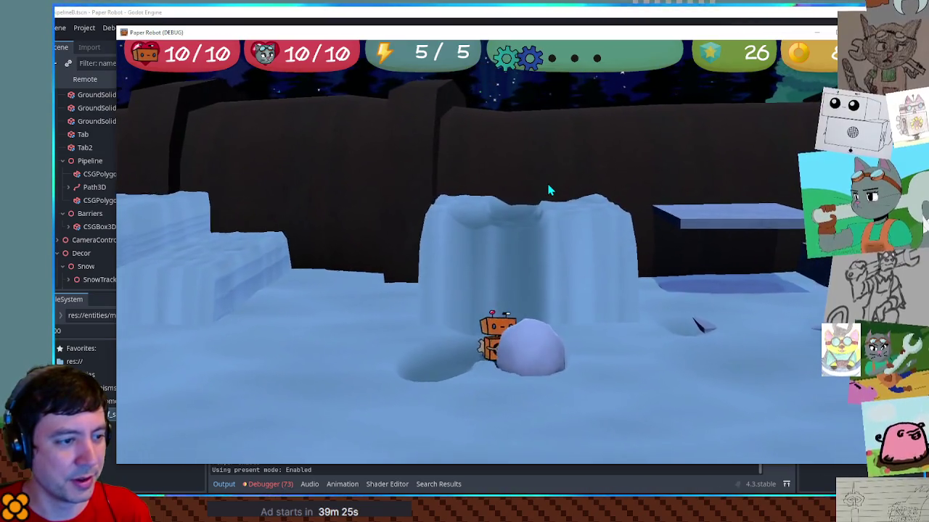
{"action": "key", "text": "d"}
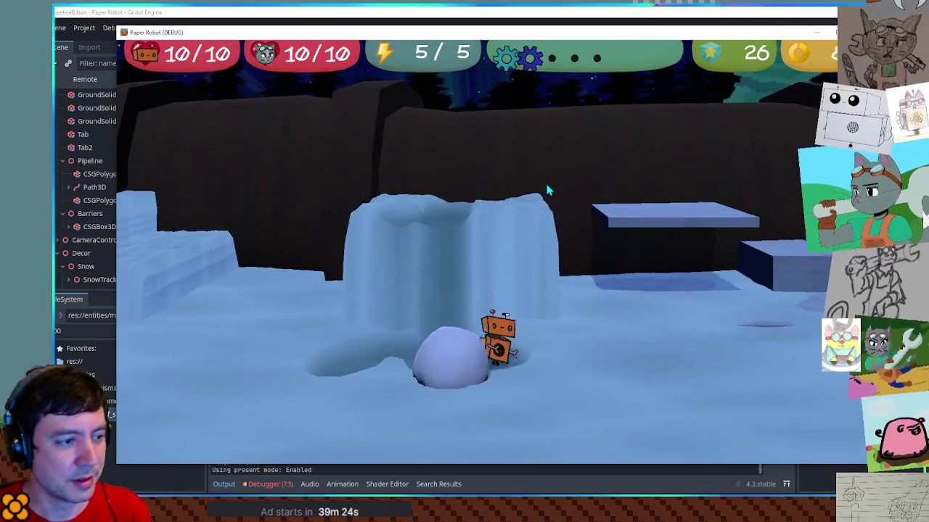
{"action": "key", "text": "a"}
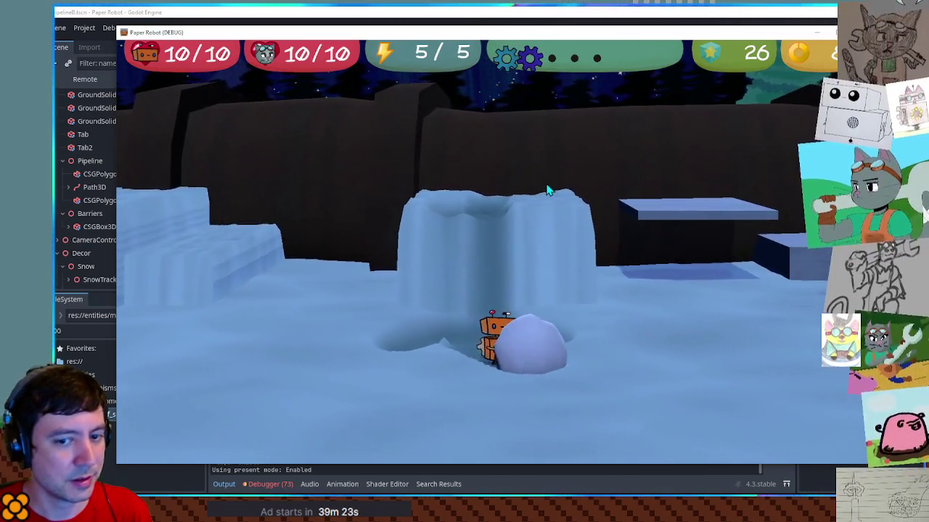
{"action": "key", "text": "a"}
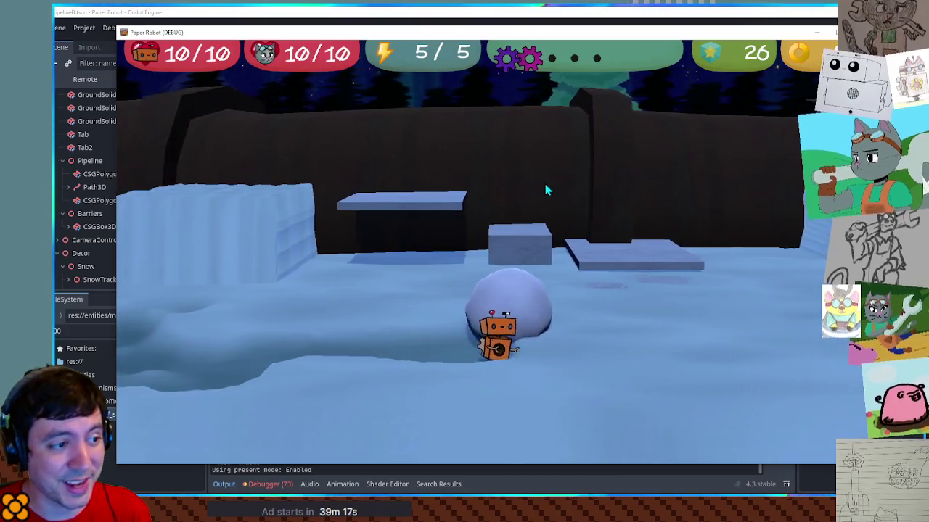
Step: Push the snowball right, then walk the robot back left onto the front platform
{"action": "key", "text": "d"}
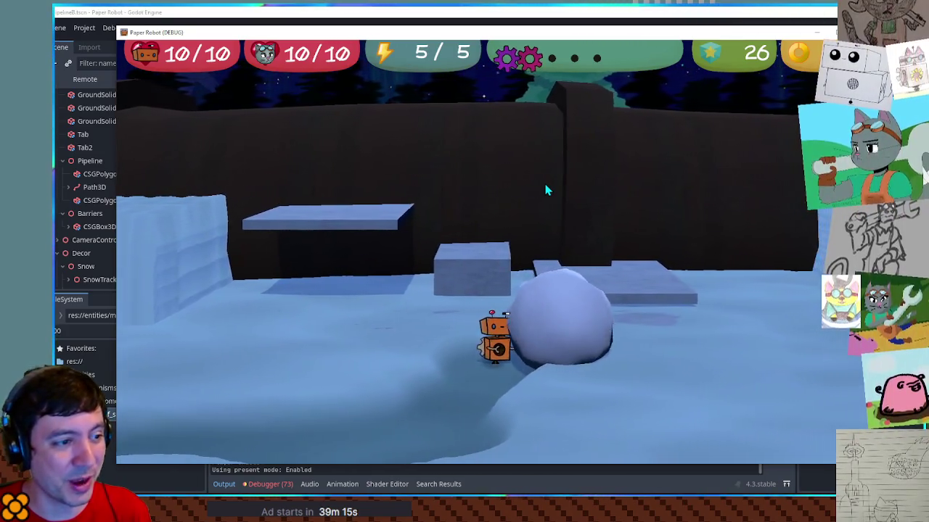
{"action": "key", "text": "d"}
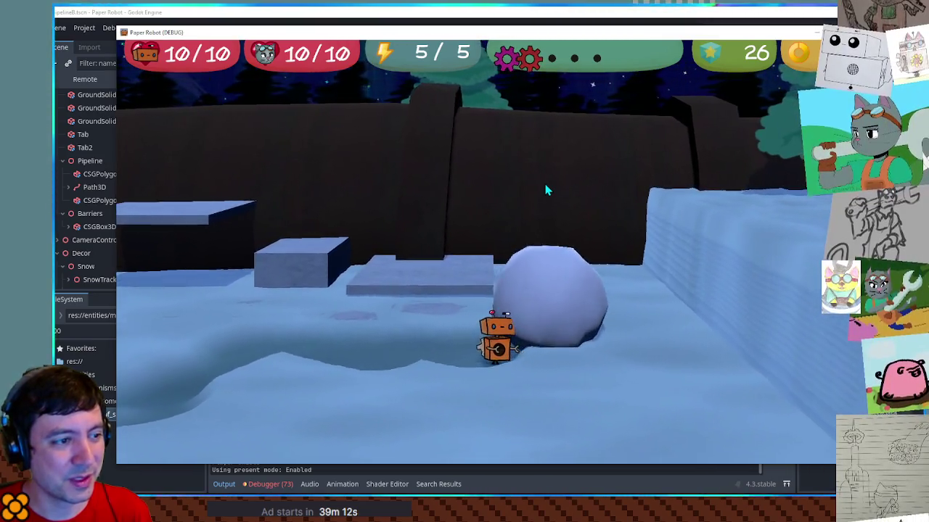
{"action": "key", "text": "d"}
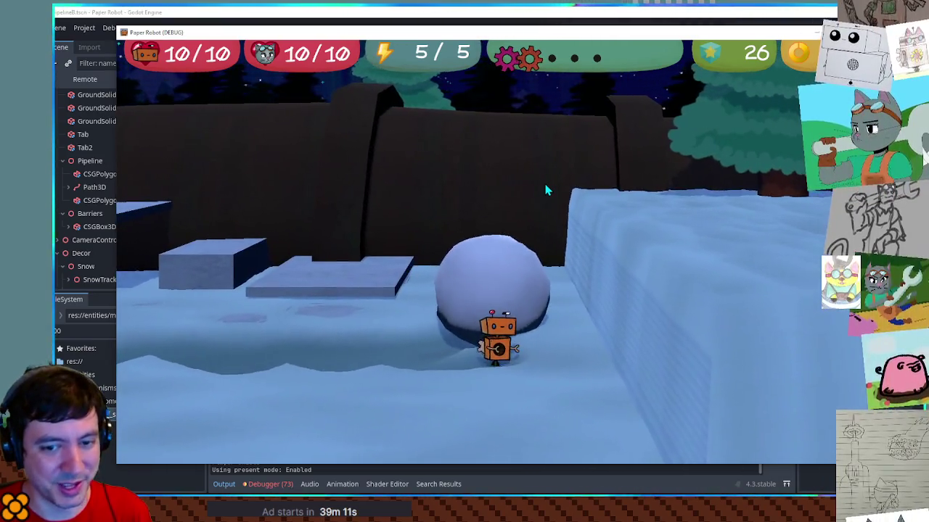
{"action": "key", "text": "d"}
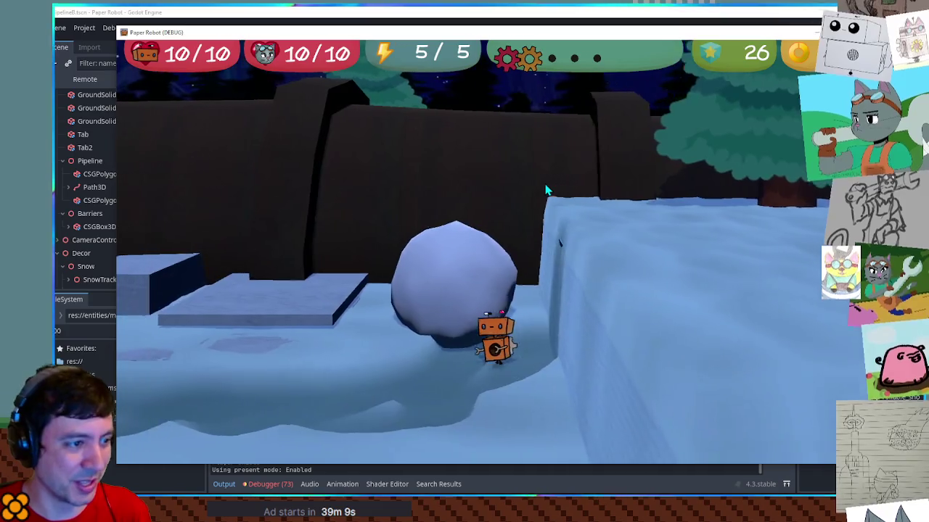
{"action": "key", "text": "a"}
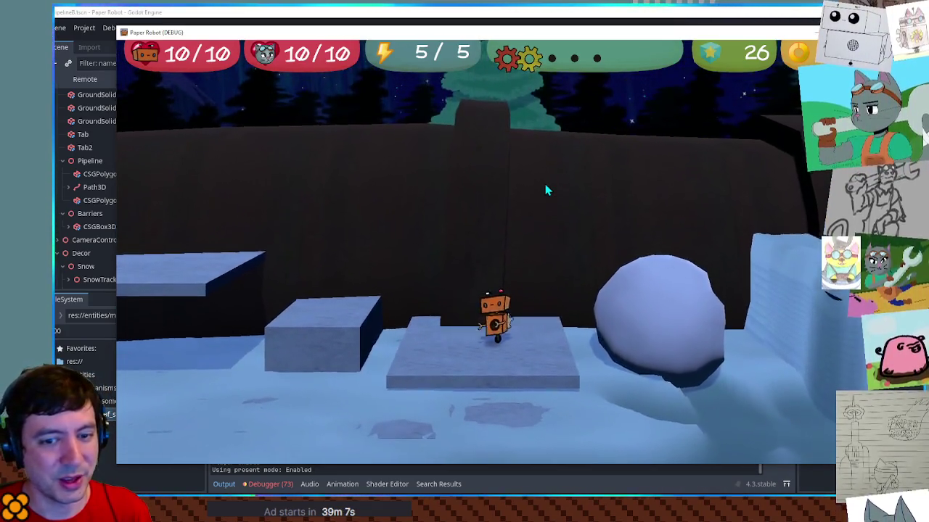
{"action": "key", "text": "a"}
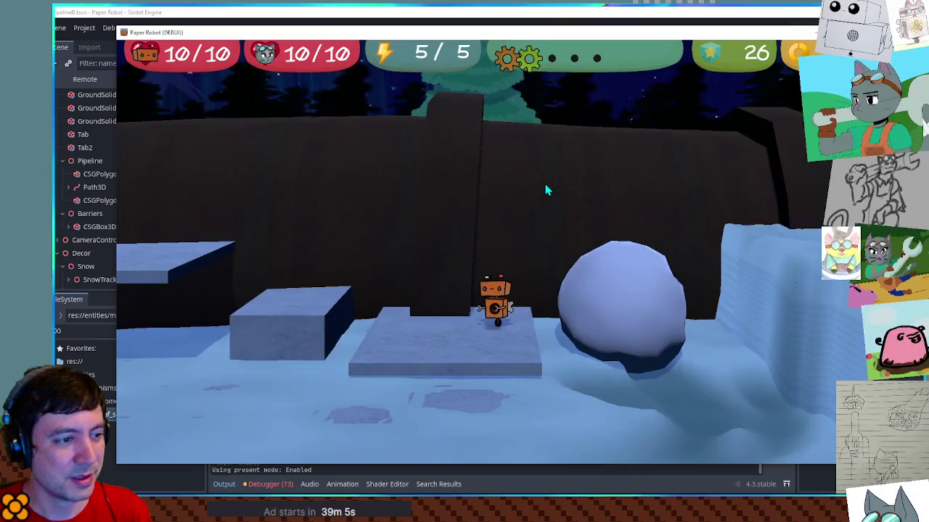
Step: Hop the robot onto and off the snowball, then turn it to walk the other way
{"action": "key", "text": "d"}
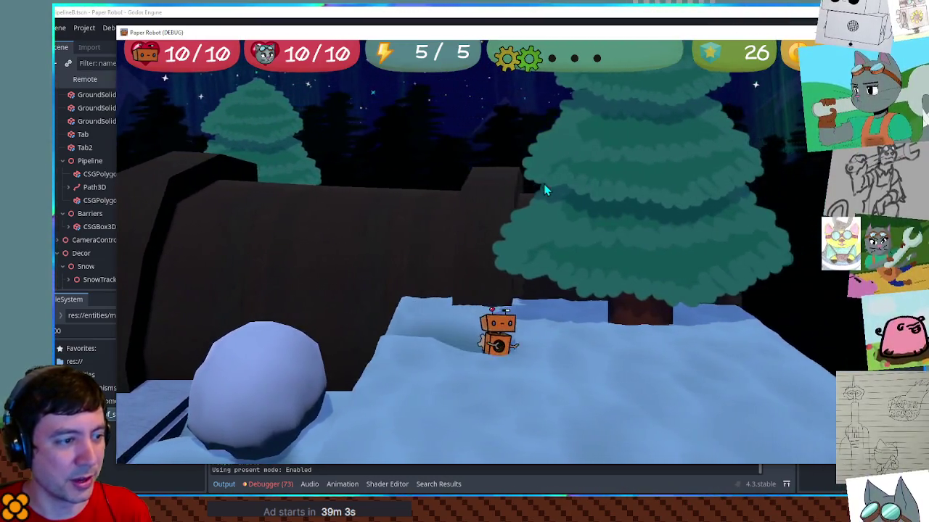
{"action": "key", "text": "a"}
{"action": "key", "text": "space"}
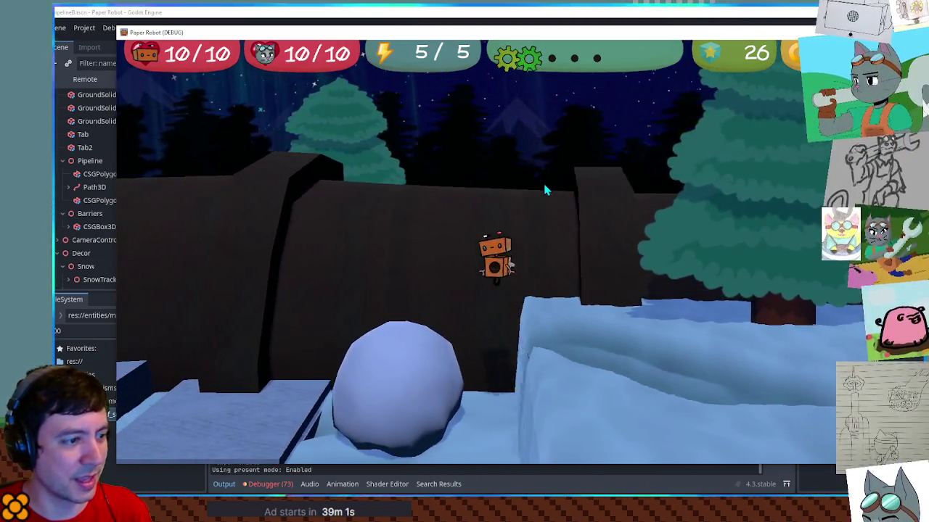
{"action": "key", "text": "a"}
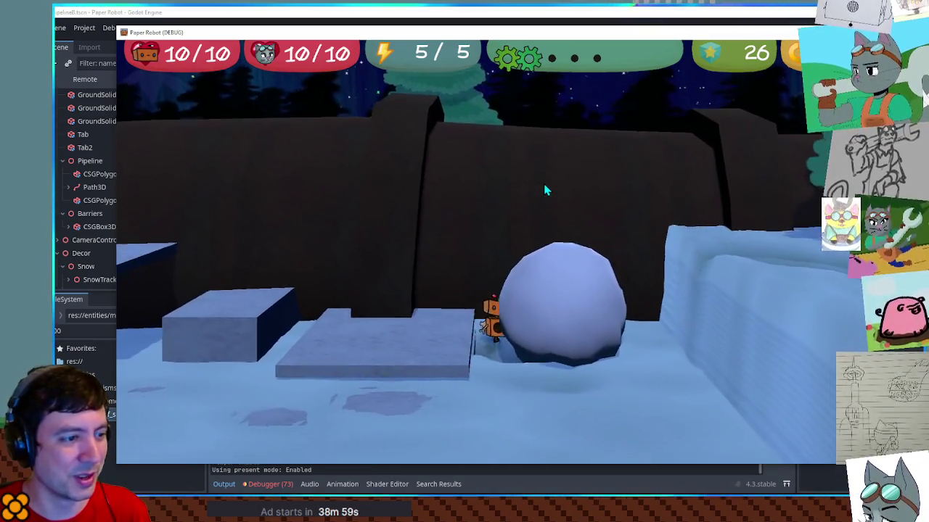
{"action": "key", "text": "space"}
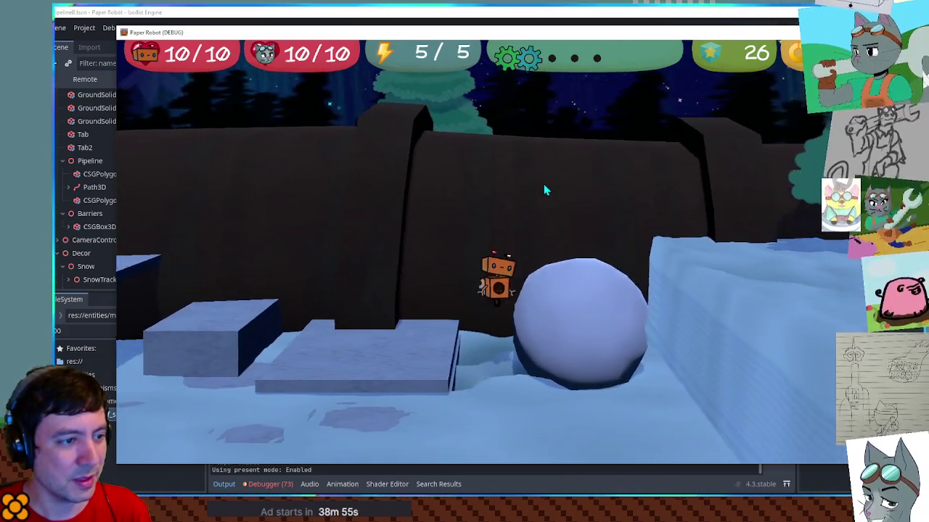
{"action": "key", "text": "d"}
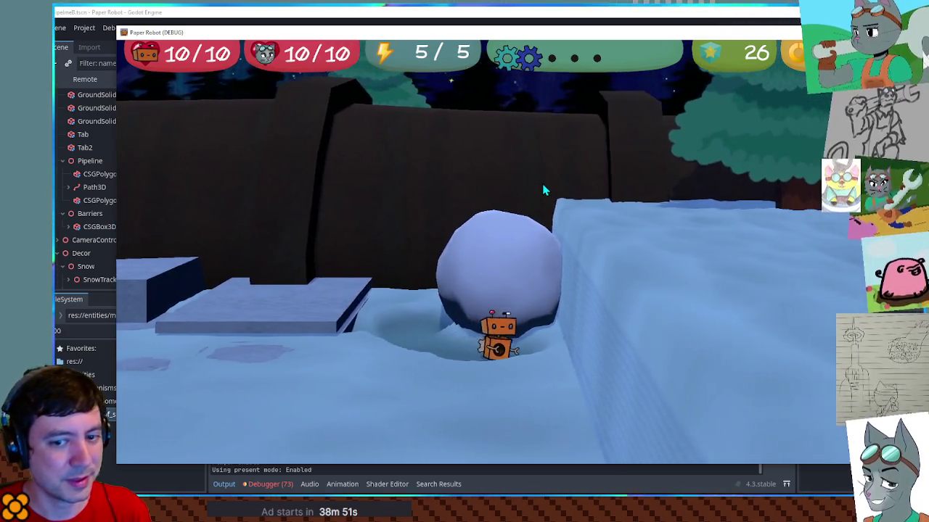
Step: Walk the robot left past the ice blocks and up onto the snow ledge
{"action": "key", "text": "d"}
{"action": "key", "text": "a"}
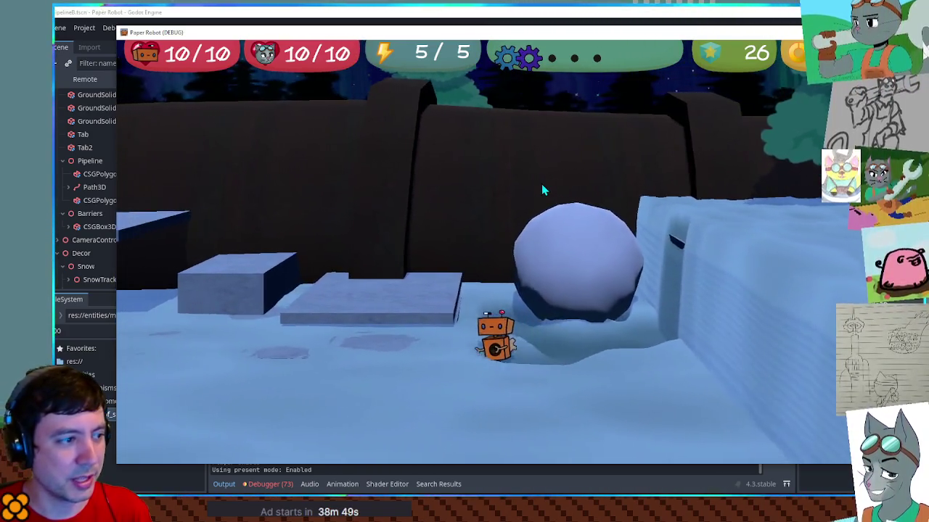
{"action": "key", "text": "a"}
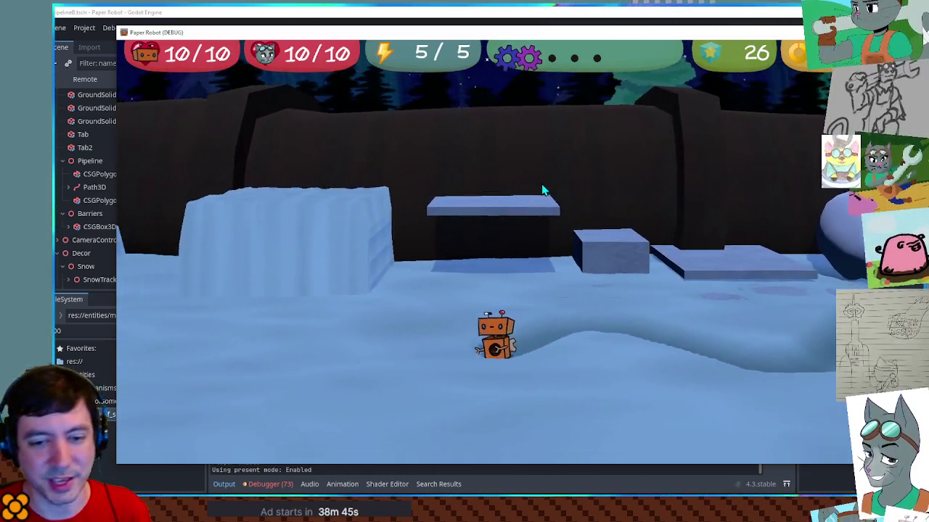
{"action": "key", "text": "a"}
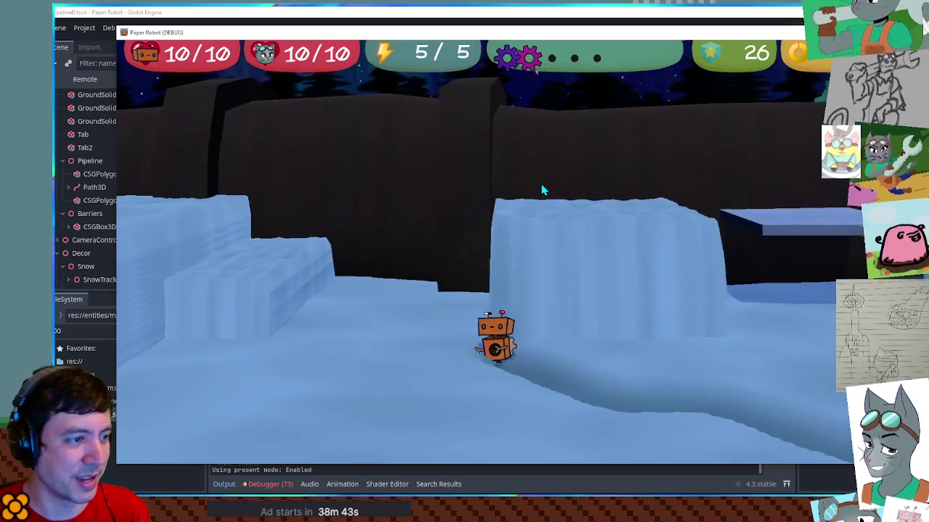
{"action": "key", "text": "a"}
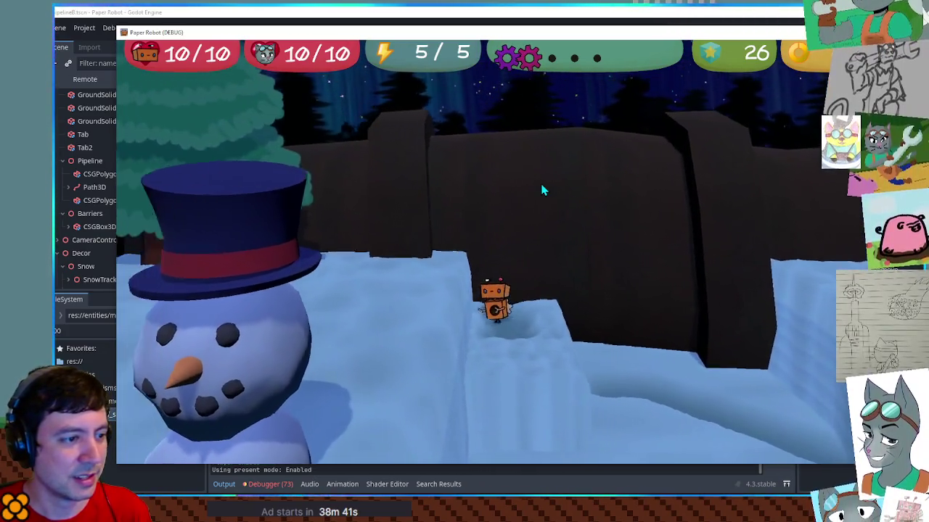
{"action": "key", "text": "a"}
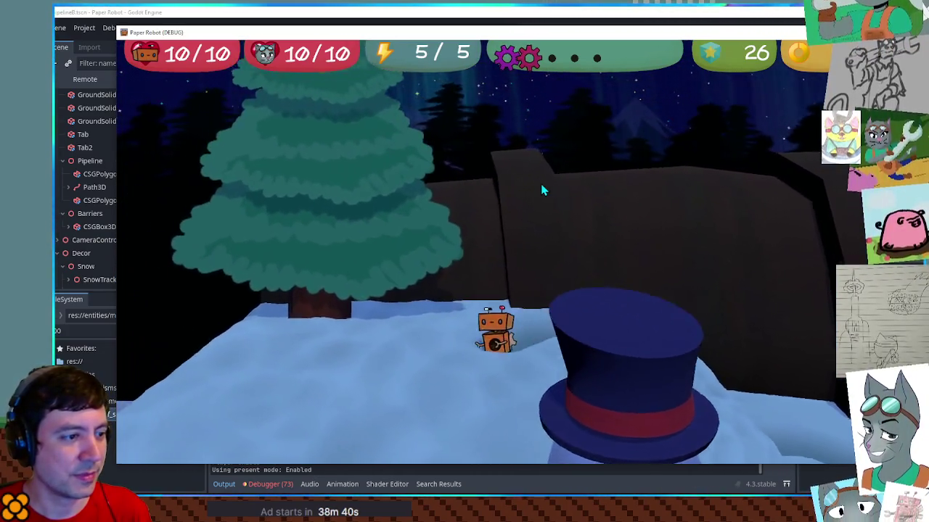
Step: Smash the snowman, then walk the robot forward through the snow while rotating the camera
{"action": "key", "text": "d"}
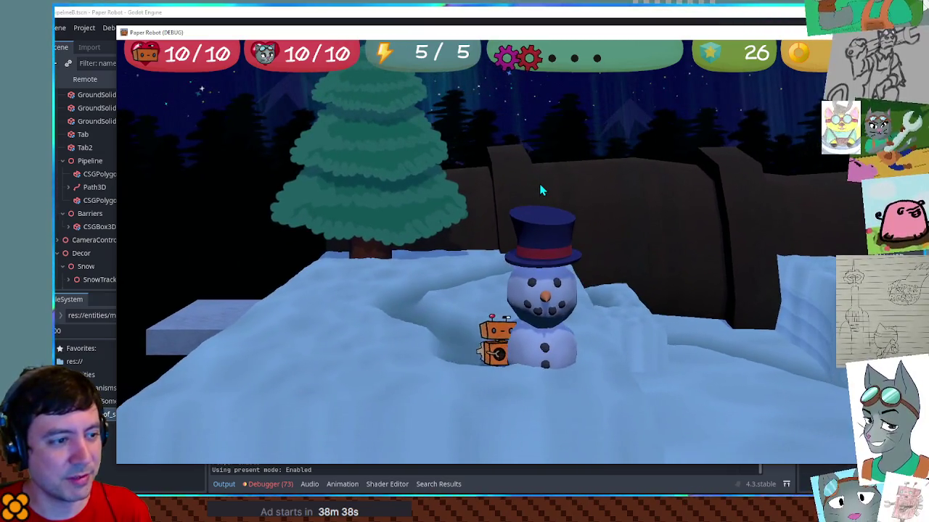
{"action": "key", "text": "d"}
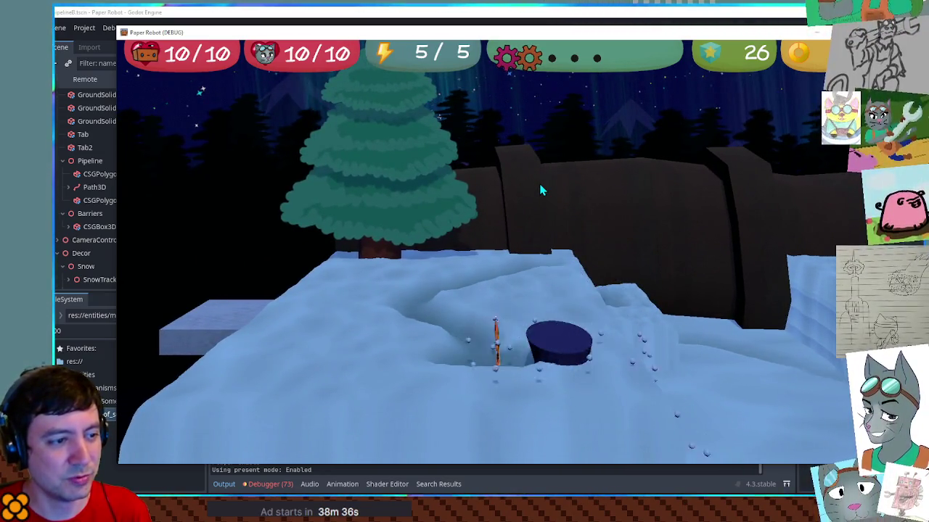
{"action": "key", "text": "s"}
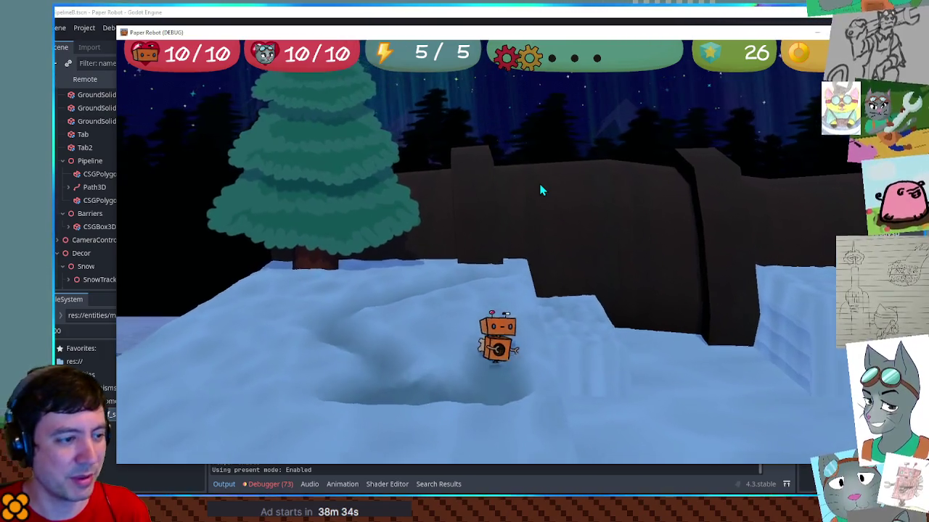
{"action": "key", "text": "w"}
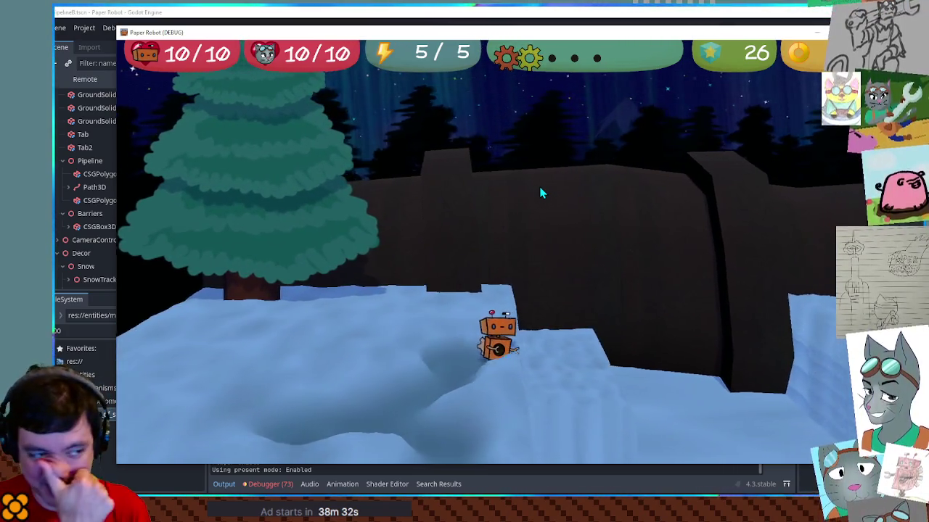
{"action": "key", "text": "w"}
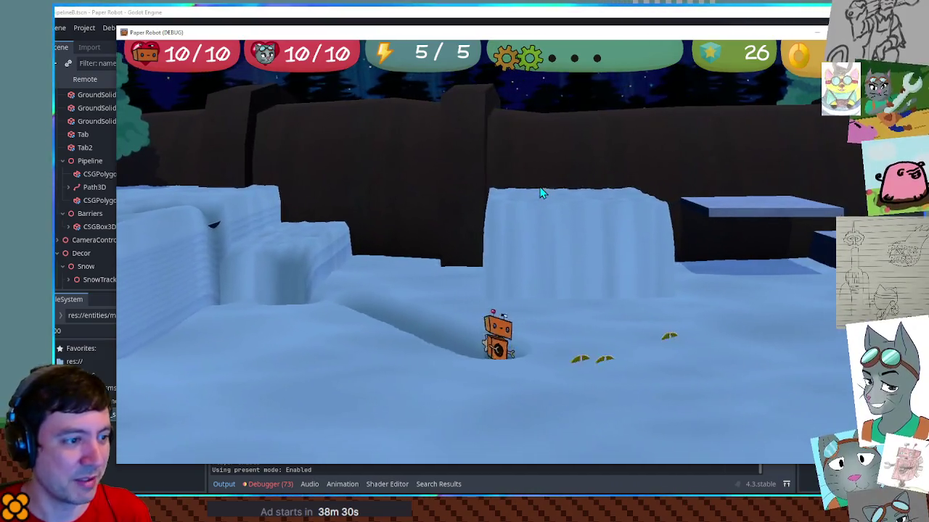
{"action": "key", "text": "w"}
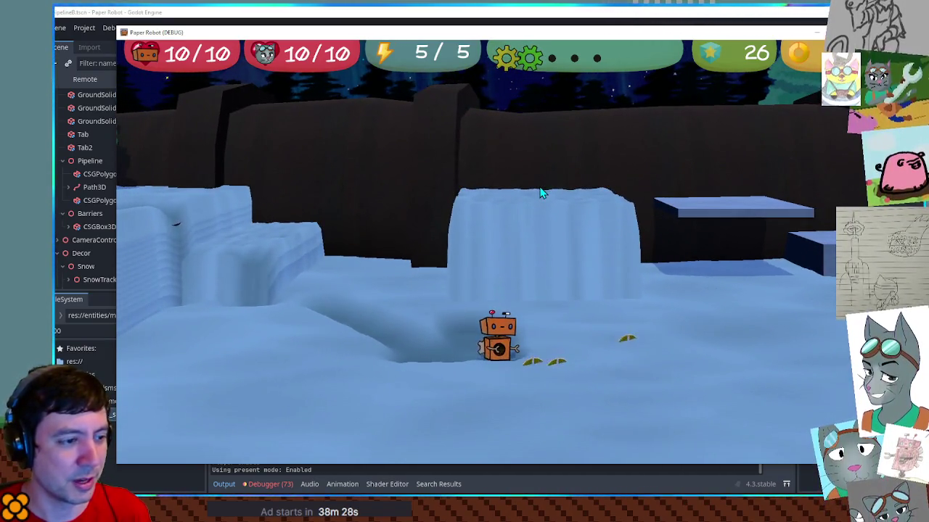
{"action": "key", "text": "w"}
{"action": "key", "text": "Right"}
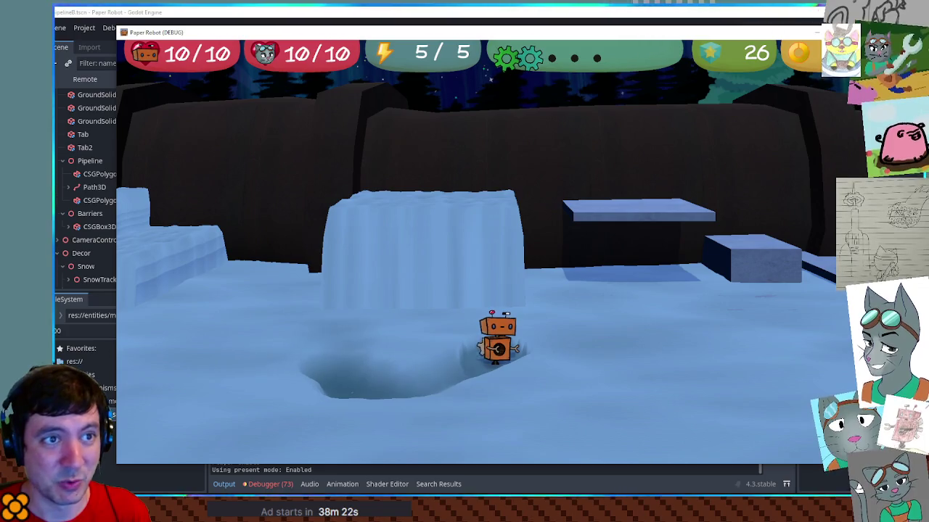
Step: Stop the game and open the spawnCoins function in SceneManager.gd from the SnowmanSpawner
{"action": "key", "text": "F8"}
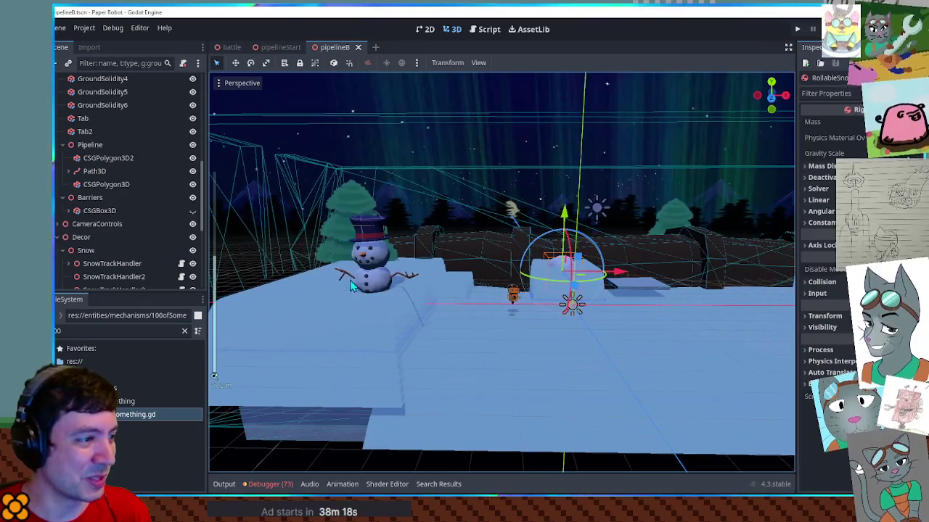
{"action": "left_click", "coordinate": [372, 286]}
{"action": "left_click", "coordinate": [180, 282]}
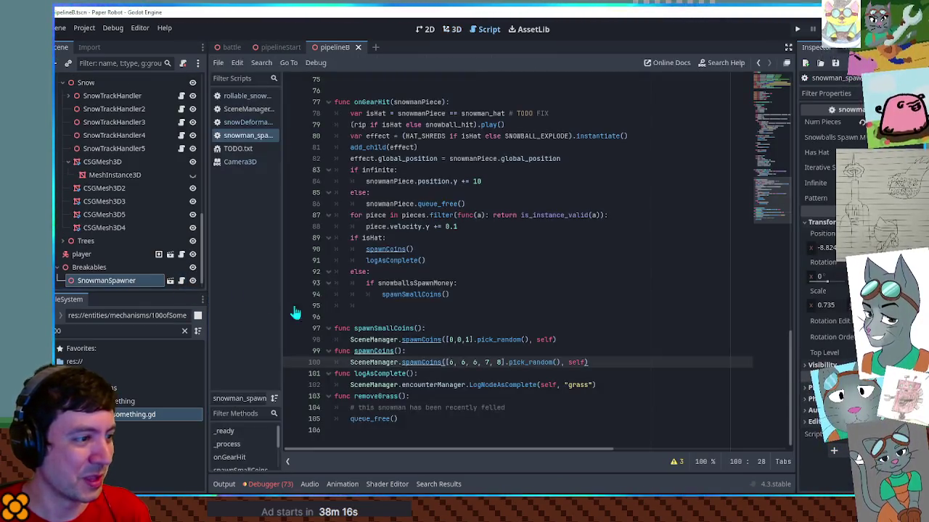
{"action": "left_click", "coordinate": [423, 363], "text": "ctrl"}
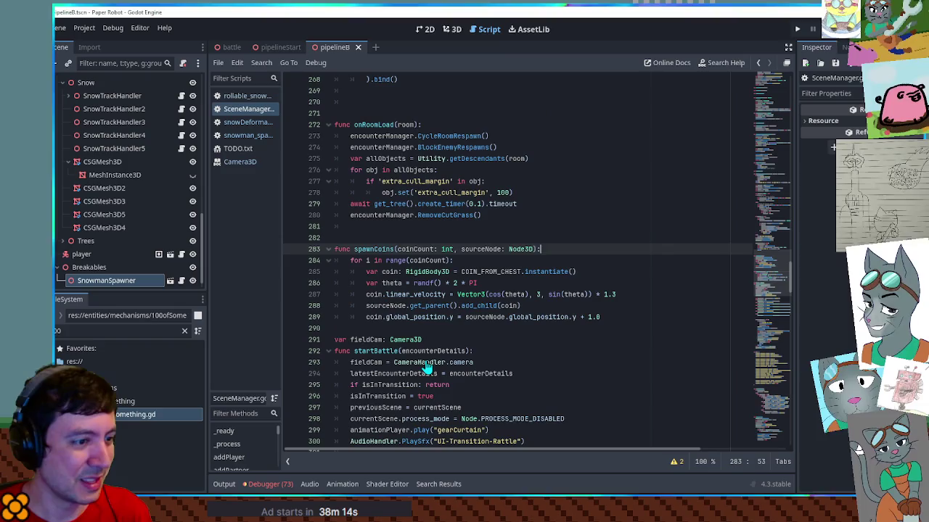
Step: Duplicate the coin.global_position line in spawnCoins and remove the empty line above it
{"action": "double_click", "coordinate": [403, 305]}
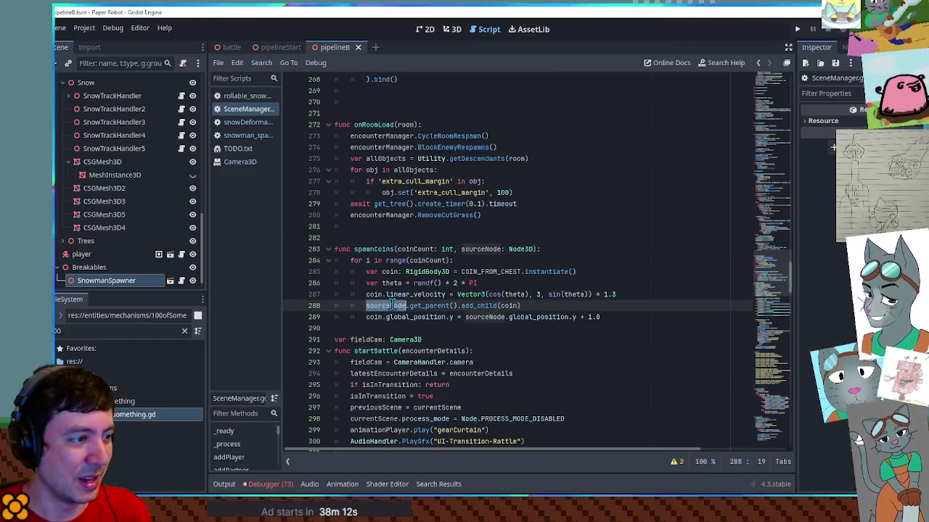
{"action": "double_click", "coordinate": [401, 317]}
{"action": "scroll", "coordinate": [450, 327], "scroll_direction": "up", "scroll_amount": 1}
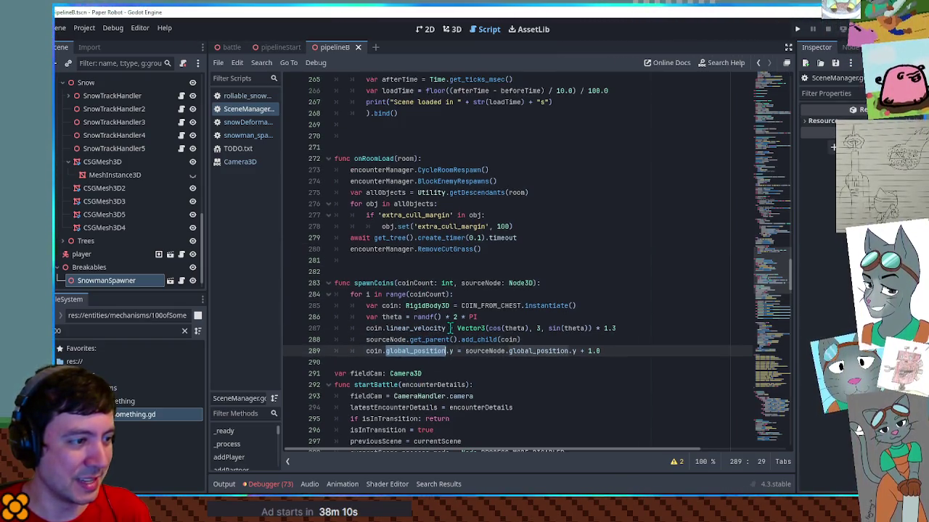
{"action": "left_click_drag", "start_coordinate": [366, 350], "coordinate": [445, 351]}
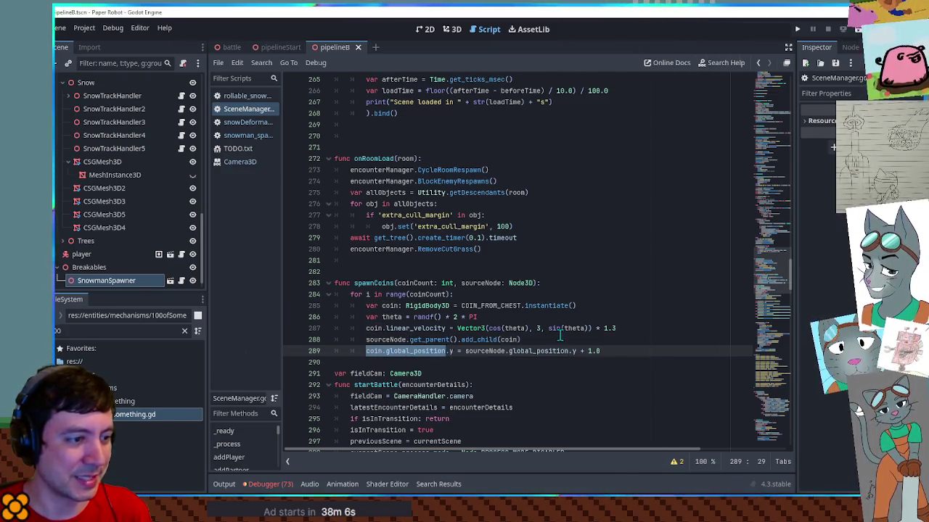
{"action": "key", "text": "ctrl+shift+Return"}
{"action": "left_click", "coordinate": [457, 362]}
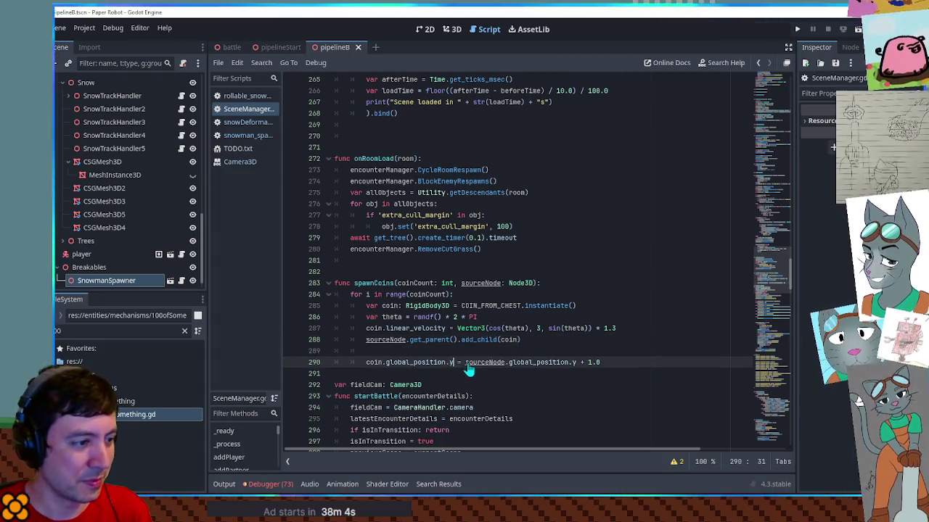
{"action": "key", "text": "ctrl+shift+d"}
{"action": "left_click", "coordinate": [410, 362]}
{"action": "left_click", "coordinate": [410, 352]}
{"action": "key", "text": "ctrl+shift+k"}
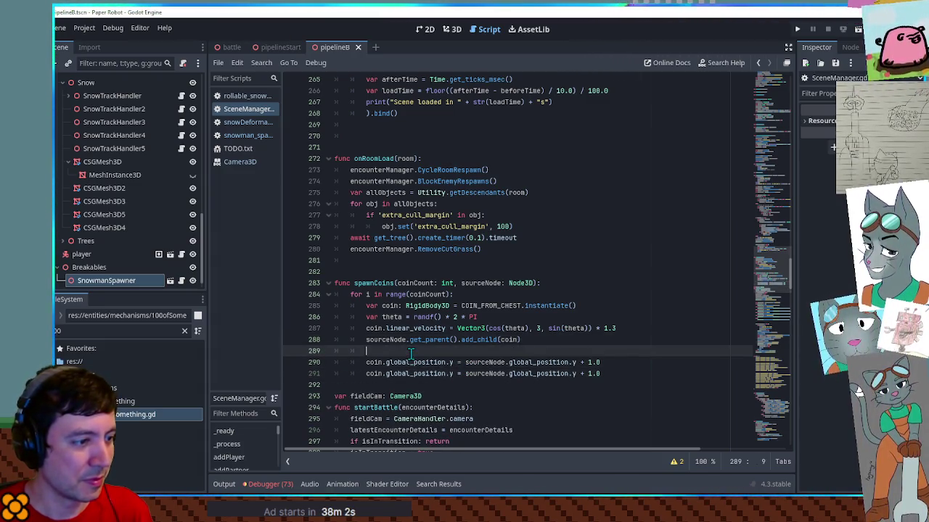
Step: On line 289, delete the .y suffix and the trailing .y + 1.0, then save
{"action": "double_click", "coordinate": [450, 351]}
{"action": "key", "text": "BackSpace"}
{"action": "key", "text": "BackSpace"}
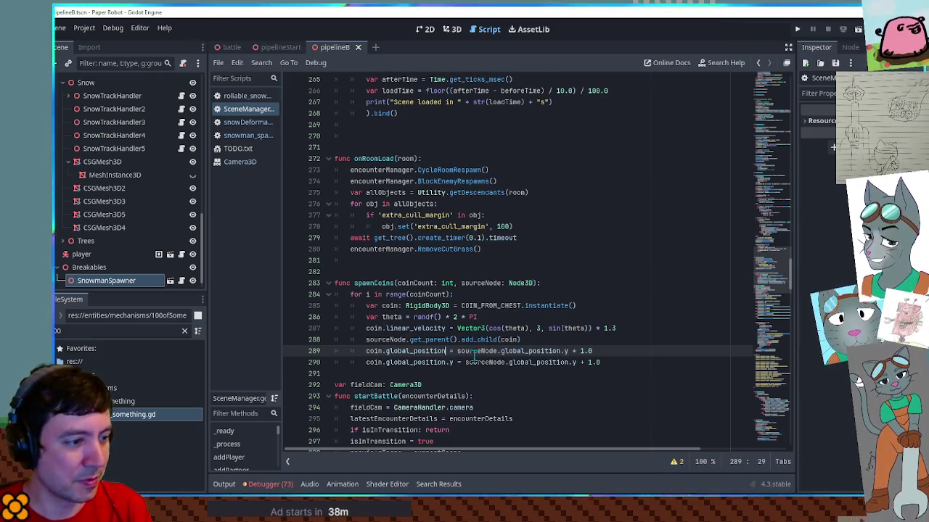
{"action": "left_click_drag", "start_coordinate": [563, 351], "coordinate": [613, 351]}
{"action": "key", "text": "BackSpace"}
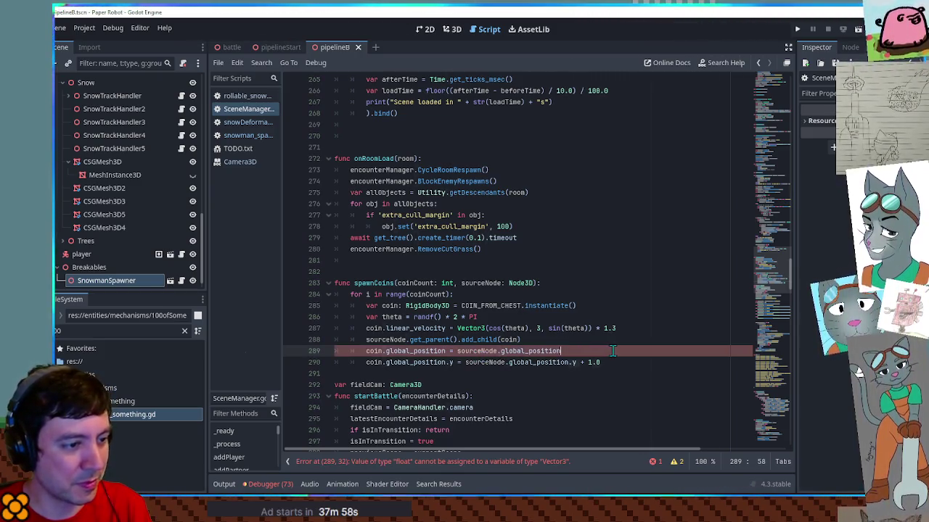
{"action": "left_click", "coordinate": [580, 273]}
{"action": "key", "text": "ctrl+s"}
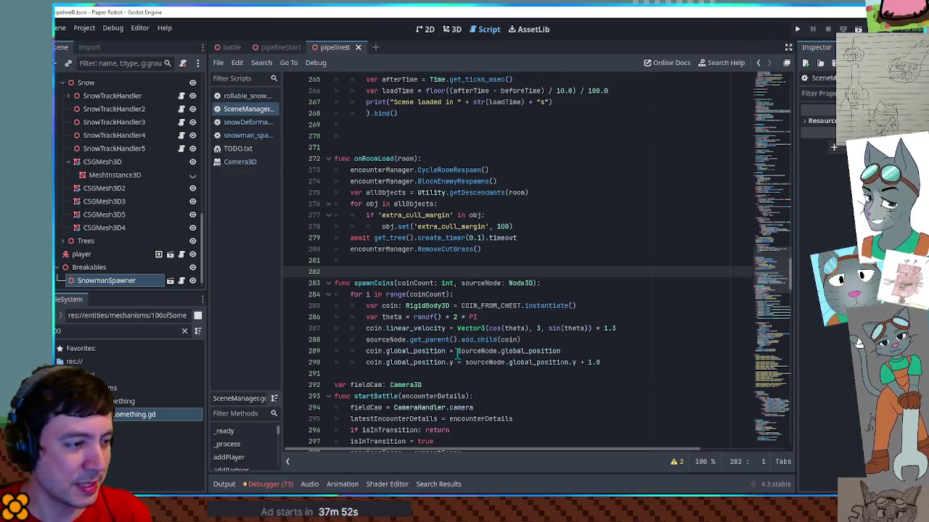
Step: Change line 290 to coin.global_position.y += 1.0 and return to the 3D view
{"action": "double_click", "coordinate": [407, 363]}
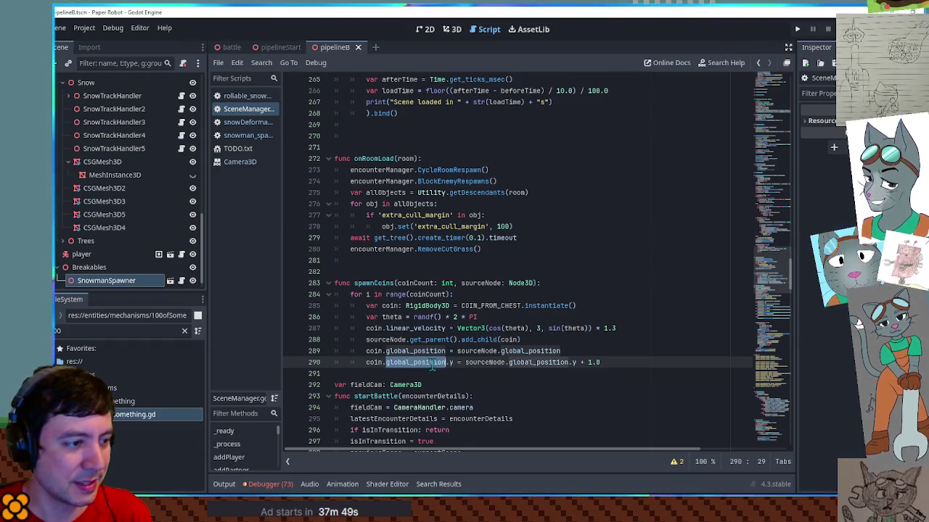
{"action": "left_click", "coordinate": [458, 362]}
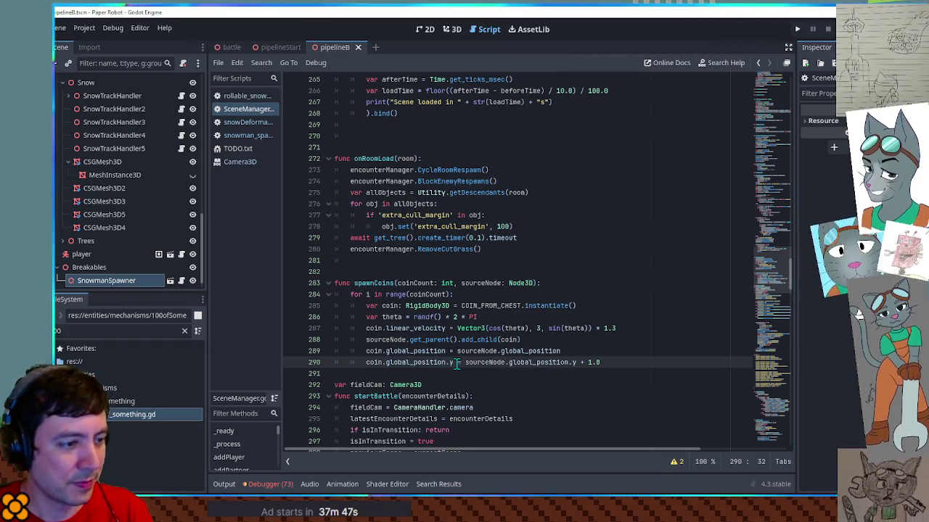
{"action": "type", "text": "+"}
{"action": "left_click_drag", "start_coordinate": [468, 363], "coordinate": [584, 363]}
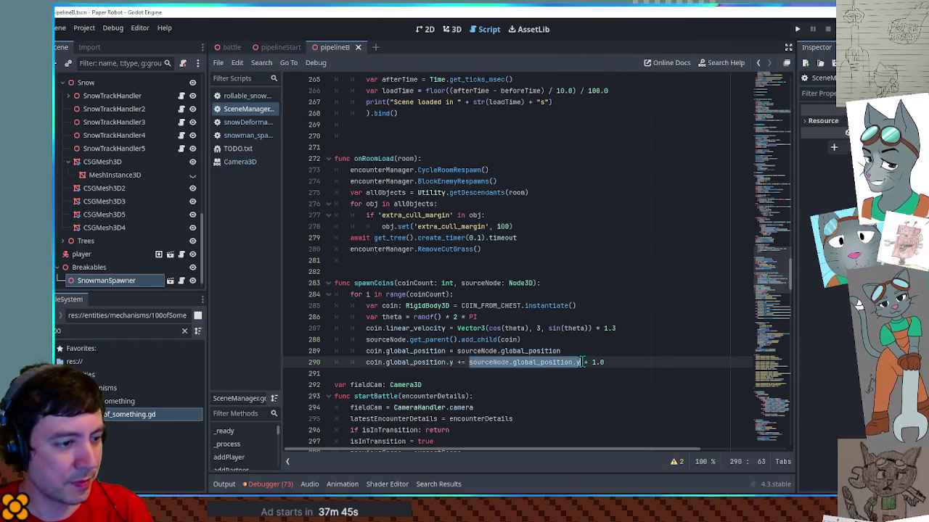
{"action": "key", "text": "BackSpace"}
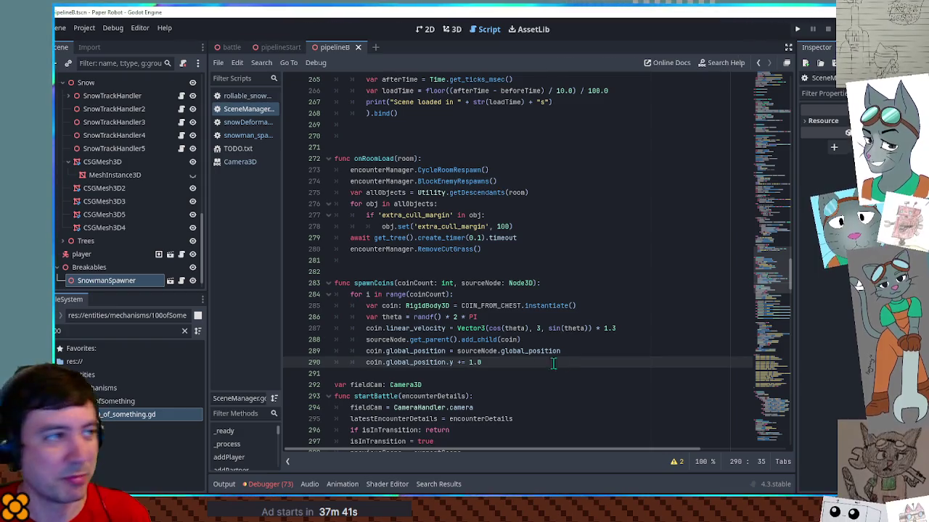
{"action": "left_click", "coordinate": [449, 29]}
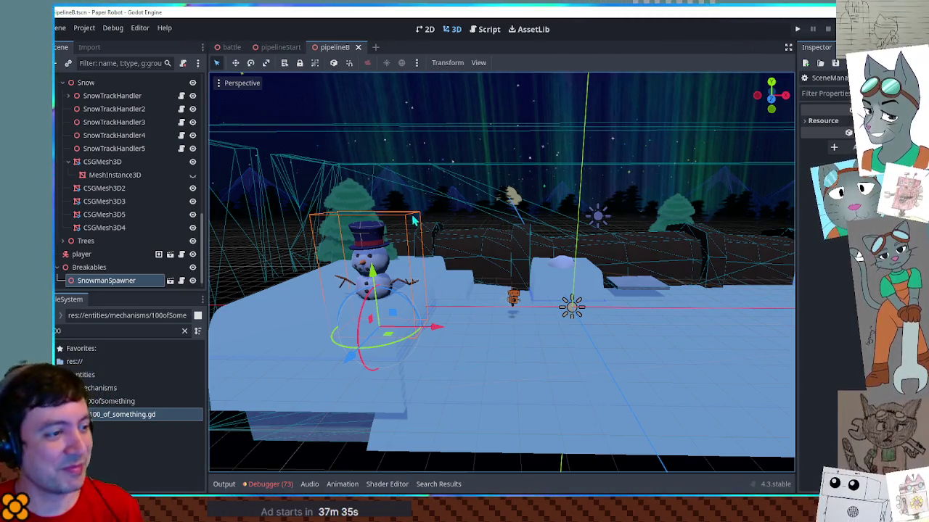
Step: Move the small Tab box 2 units along X, then frame the GroundSolidity snow block
{"action": "left_click", "coordinate": [493, 303]}
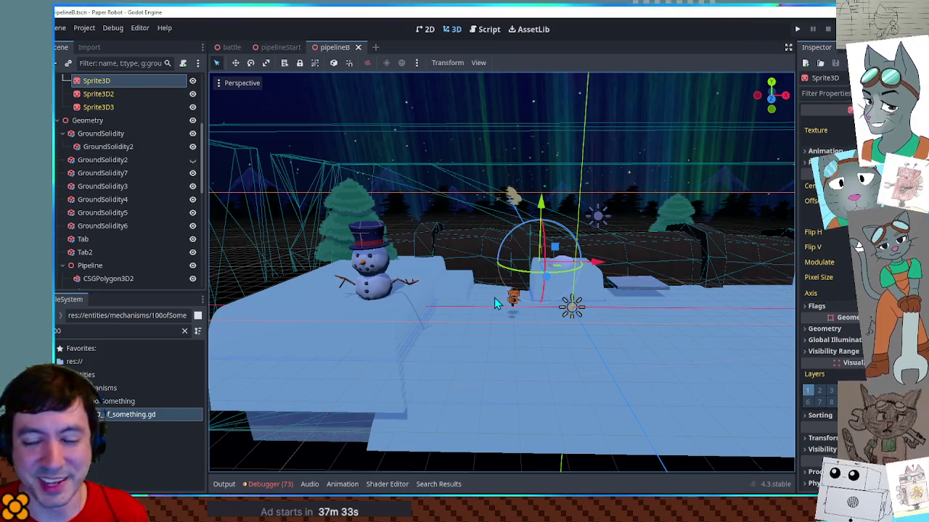
{"action": "mouse_move", "coordinate": [498, 303]}
{"action": "left_mouse_down"}
{"action": "mouse_move", "coordinate": [590, 319]}
{"action": "mouse_move", "coordinate": [615, 276]}
{"action": "mouse_move", "coordinate": [446, 285]}
{"action": "mouse_move", "coordinate": [649, 286]}
{"action": "mouse_move", "coordinate": [391, 265]}
{"action": "mouse_move", "coordinate": [573, 268]}
{"action": "mouse_move", "coordinate": [559, 193]}
{"action": "mouse_move", "coordinate": [566, 265]}
{"action": "mouse_move", "coordinate": [564, 236]}
{"action": "mouse_move", "coordinate": [560, 254]}
{"action": "mouse_move", "coordinate": [603, 257]}
{"action": "mouse_move", "coordinate": [493, 254]}
{"action": "mouse_move", "coordinate": [559, 216]}
{"action": "left_mouse_up"}
{"action": "left_click", "coordinate": [559, 216]}
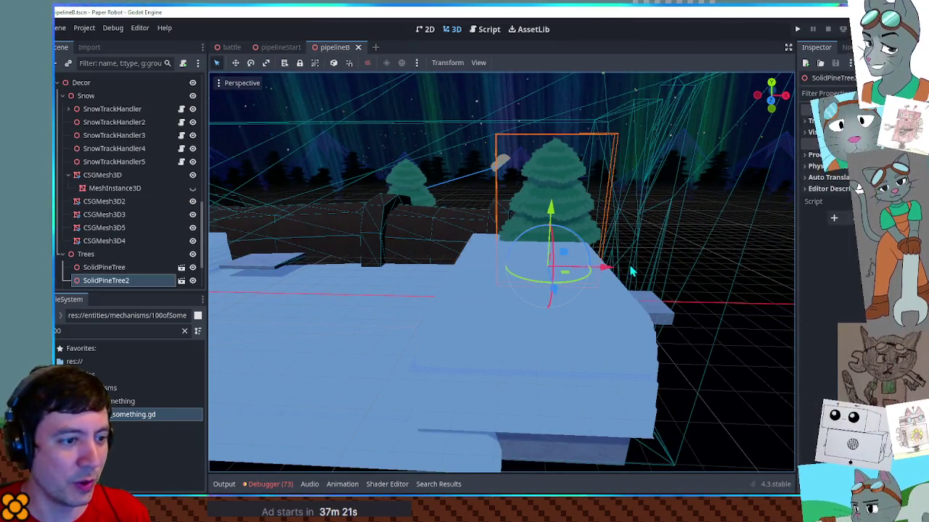
{"action": "scroll", "coordinate": [632, 270], "scroll_direction": "down", "scroll_amount": 2}
{"action": "scroll", "coordinate": [633, 290], "scroll_direction": "up", "scroll_amount": 3}
{"action": "mouse_move", "coordinate": [646, 286]}
{"action": "left_mouse_down"}
{"action": "mouse_move", "coordinate": [483, 259]}
{"action": "mouse_move", "coordinate": [518, 290]}
{"action": "mouse_move", "coordinate": [623, 290]}
{"action": "left_mouse_up"}
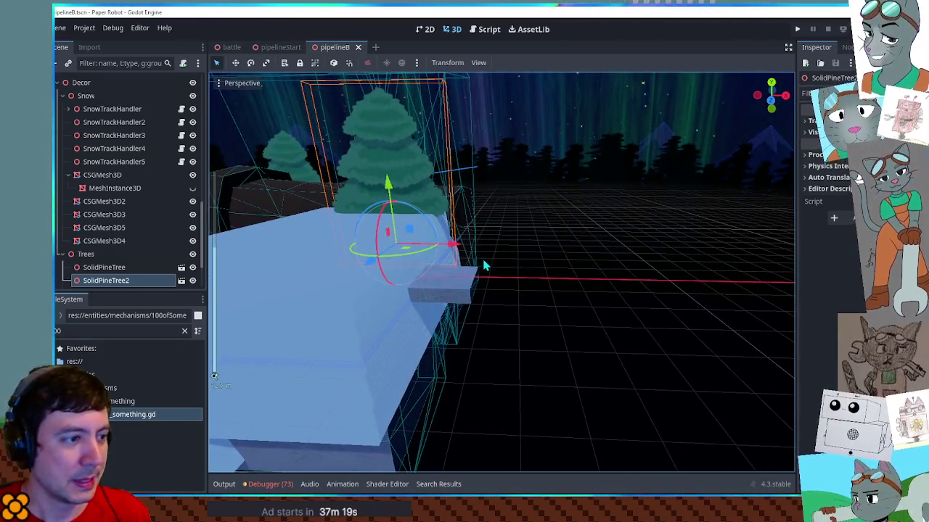
{"action": "left_click", "coordinate": [464, 283]}
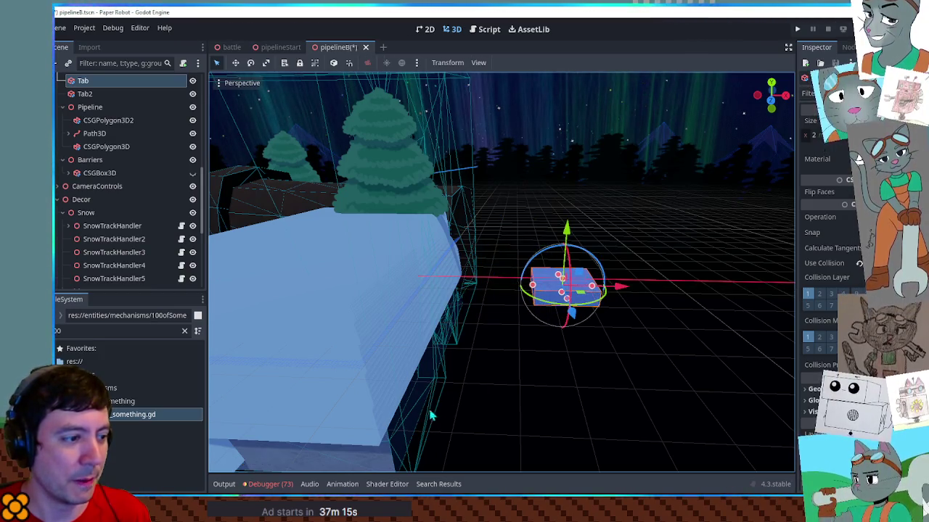
{"action": "left_click", "coordinate": [406, 408]}
{"action": "key", "text": "f"}
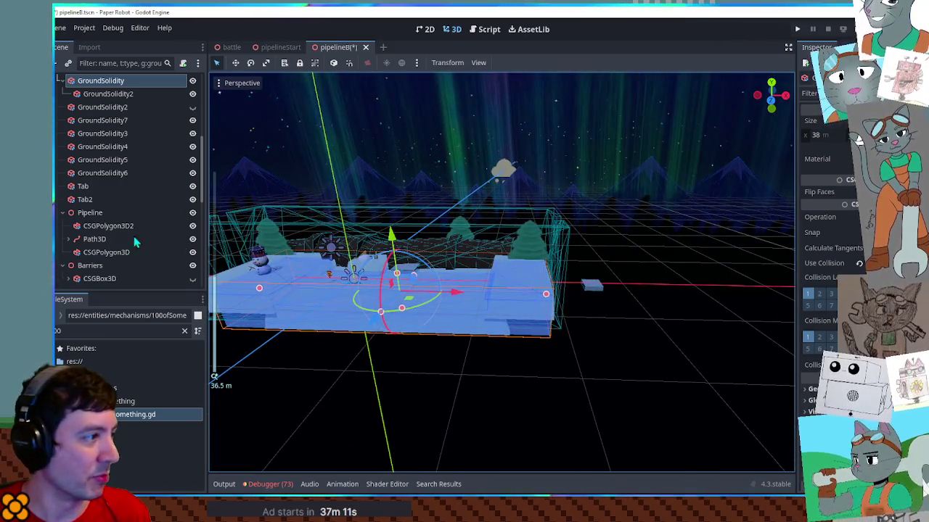
Step: Lengthen the GroundSolidity snow box to 42 m along X
{"action": "scroll", "coordinate": [123, 182], "scroll_direction": "down", "scroll_amount": 5}
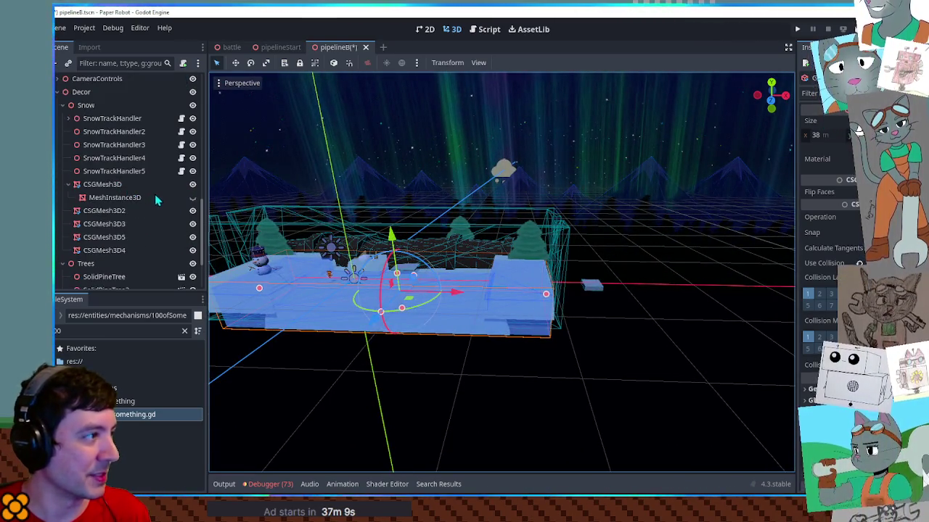
{"action": "scroll", "coordinate": [155, 194], "scroll_direction": "down", "scroll_amount": 3}
{"action": "scroll", "coordinate": [174, 185], "scroll_direction": "up", "scroll_amount": 6}
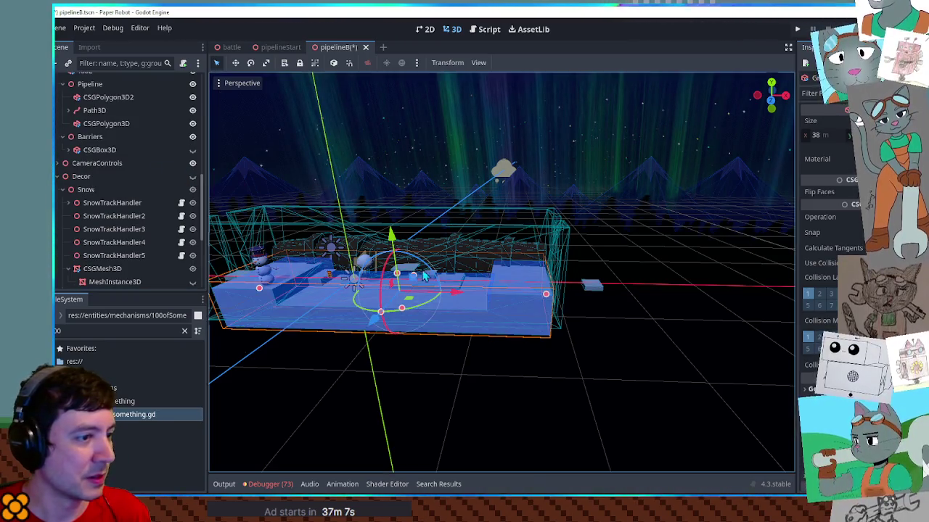
{"action": "left_click_drag", "start_coordinate": [546, 293], "coordinate": [579, 303]}
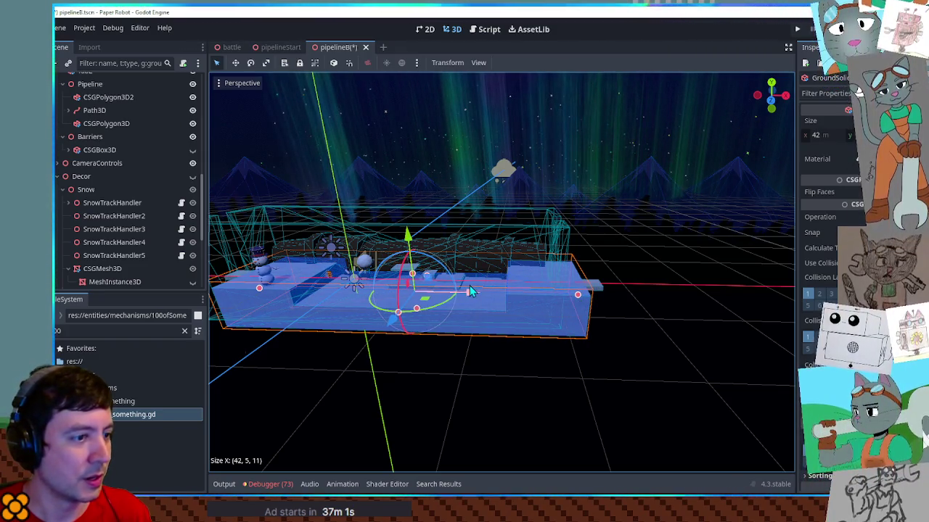
{"action": "key", "text": "ctrl+z"}
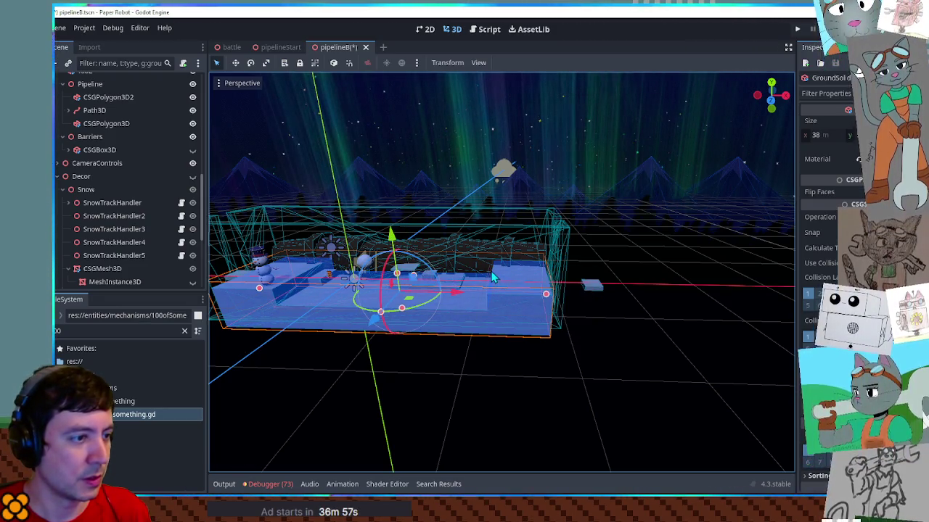
{"action": "key", "text": "ctrl+shift+z"}
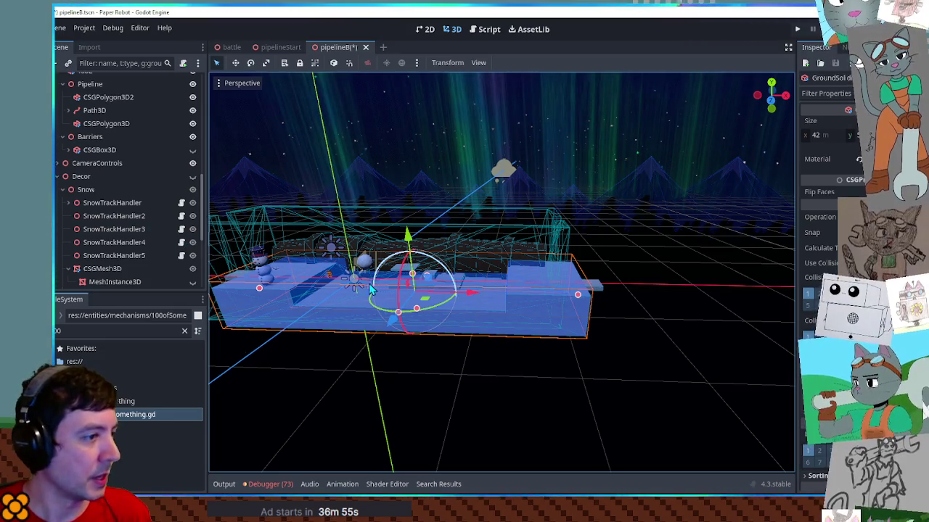
{"action": "scroll", "coordinate": [116, 185], "scroll_direction": "down", "scroll_amount": 3}
{"action": "scroll", "coordinate": [116, 190], "scroll_direction": "up", "scroll_amount": 5}
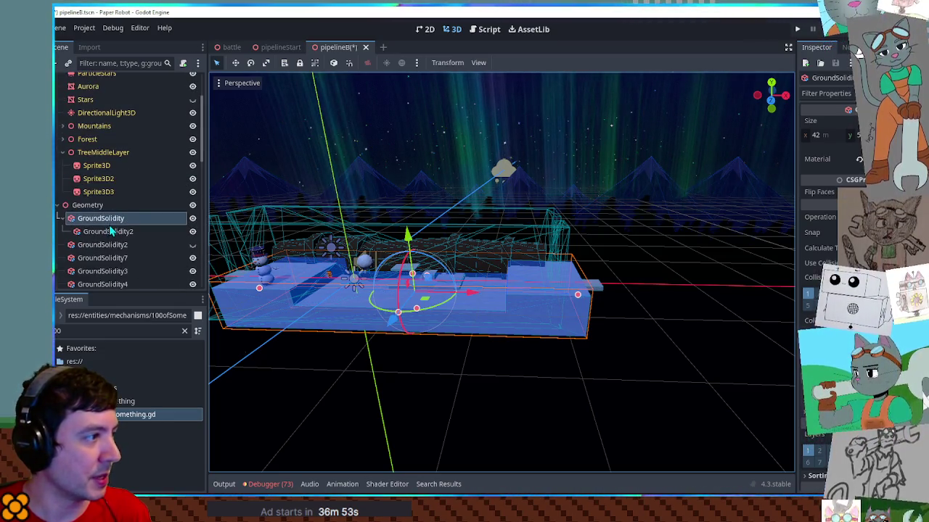
Step: Stretch GroundSolidity2 to 28 m along X, making it 28 × 3 × 12
{"action": "left_click", "coordinate": [109, 231]}
{"action": "mouse_move", "coordinate": [508, 285]}
{"action": "left_mouse_down"}
{"action": "mouse_move", "coordinate": [522, 280]}
{"action": "mouse_move", "coordinate": [479, 293]}
{"action": "mouse_move", "coordinate": [435, 278]}
{"action": "mouse_move", "coordinate": [518, 295]}
{"action": "mouse_move", "coordinate": [417, 288]}
{"action": "mouse_move", "coordinate": [429, 289]}
{"action": "left_mouse_up"}
{"action": "scroll", "coordinate": [435, 278], "scroll_direction": "down", "scroll_amount": 3}
{"action": "scroll", "coordinate": [428, 290], "scroll_direction": "up", "scroll_amount": 2}
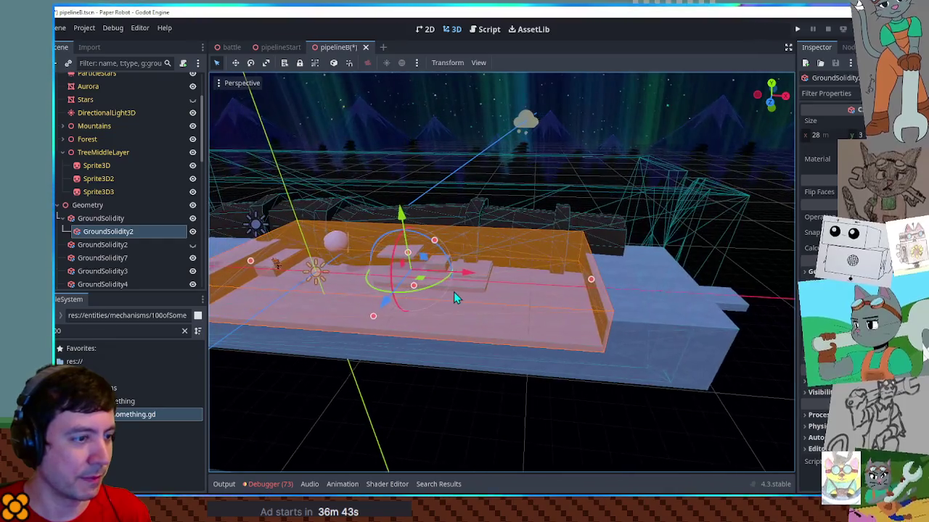
{"action": "scroll", "coordinate": [556, 303], "scroll_direction": "up", "scroll_amount": 2}
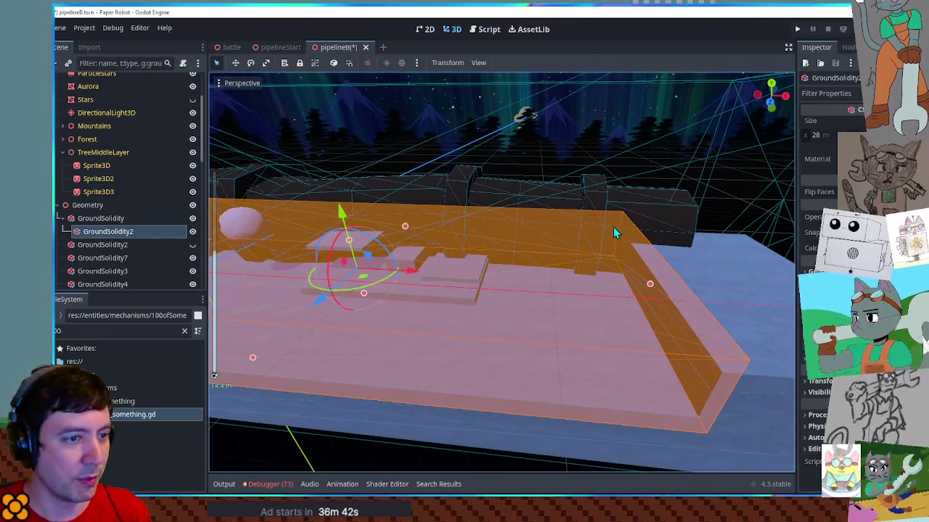
{"action": "scroll", "coordinate": [613, 233], "scroll_direction": "down", "scroll_amount": 2}
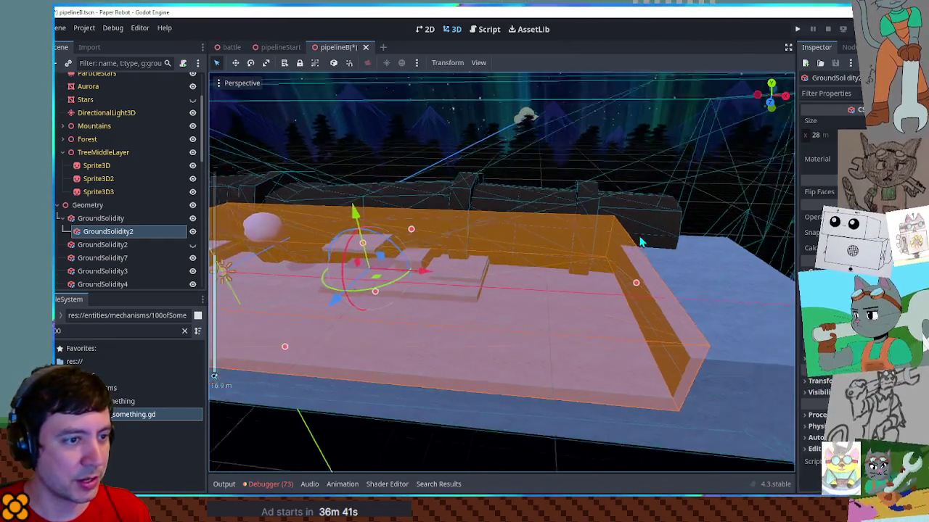
{"action": "left_click_drag", "start_coordinate": [613, 232], "coordinate": [525, 272]}
{"action": "left_click", "coordinate": [525, 272]}
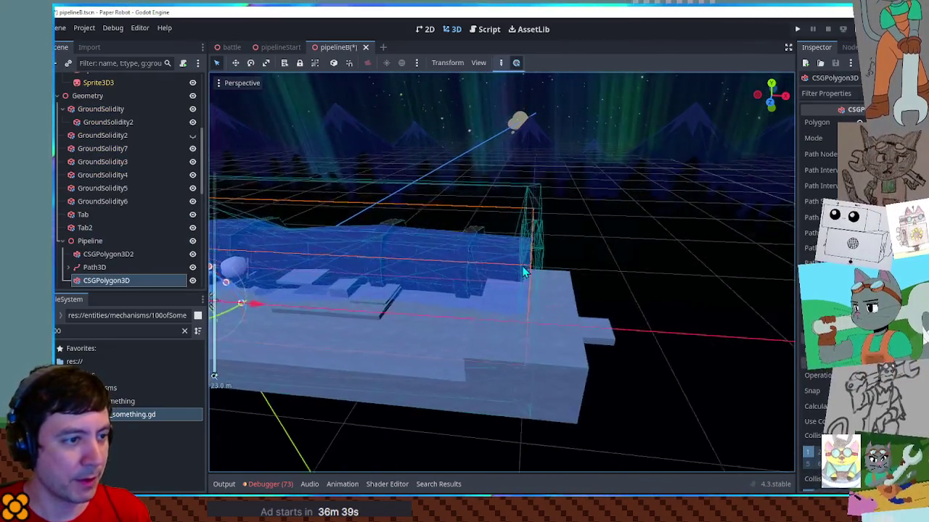
Step: Drag the pipeline Path3D's end curve point outward along X
{"action": "scroll", "coordinate": [525, 272], "scroll_direction": "up", "scroll_amount": 2}
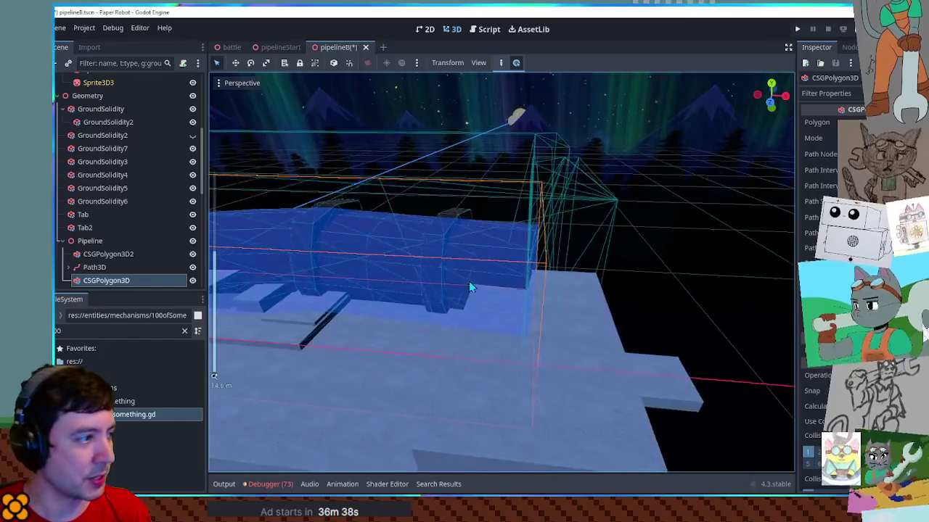
{"action": "left_click", "coordinate": [147, 257]}
{"action": "left_click", "coordinate": [103, 265]}
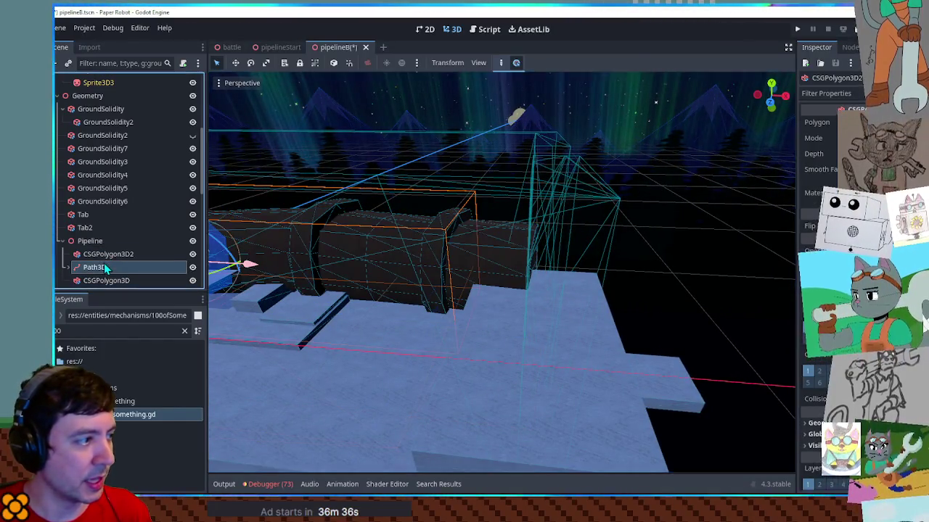
{"action": "mouse_move", "coordinate": [575, 285]}
{"action": "left_mouse_down"}
{"action": "mouse_move", "coordinate": [626, 309]}
{"action": "mouse_move", "coordinate": [519, 357]}
{"action": "mouse_move", "coordinate": [609, 397]}
{"action": "mouse_move", "coordinate": [586, 235]}
{"action": "mouse_move", "coordinate": [451, 334]}
{"action": "mouse_move", "coordinate": [592, 373]}
{"action": "mouse_move", "coordinate": [562, 355]}
{"action": "mouse_move", "coordinate": [578, 290]}
{"action": "left_mouse_up"}
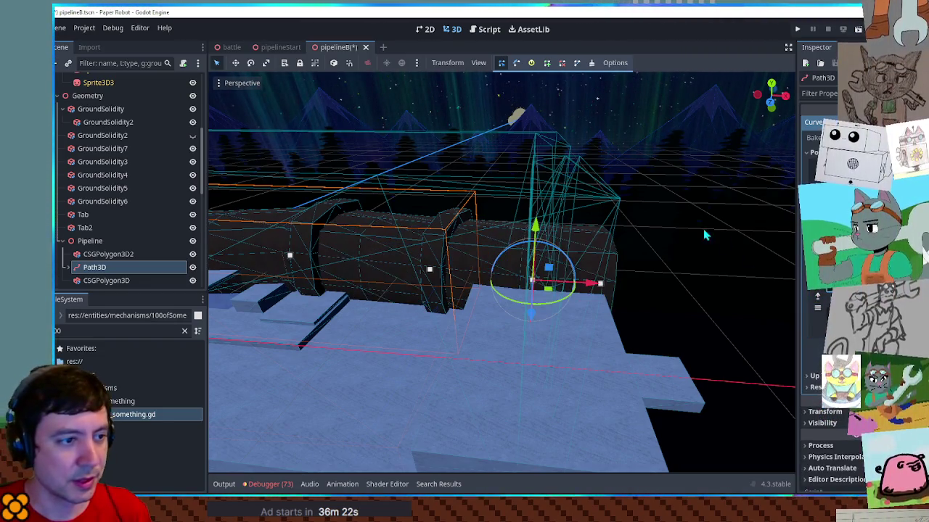
Step: Inspect the pipeline end and nudge the Path3D's last point slightly back
{"action": "mouse_move", "coordinate": [706, 235]}
{"action": "left_mouse_down"}
{"action": "mouse_move", "coordinate": [544, 277]}
{"action": "mouse_move", "coordinate": [508, 319]}
{"action": "mouse_move", "coordinate": [553, 347]}
{"action": "left_mouse_up"}
{"action": "left_click", "coordinate": [554, 370]}
{"action": "left_click", "coordinate": [435, 319]}
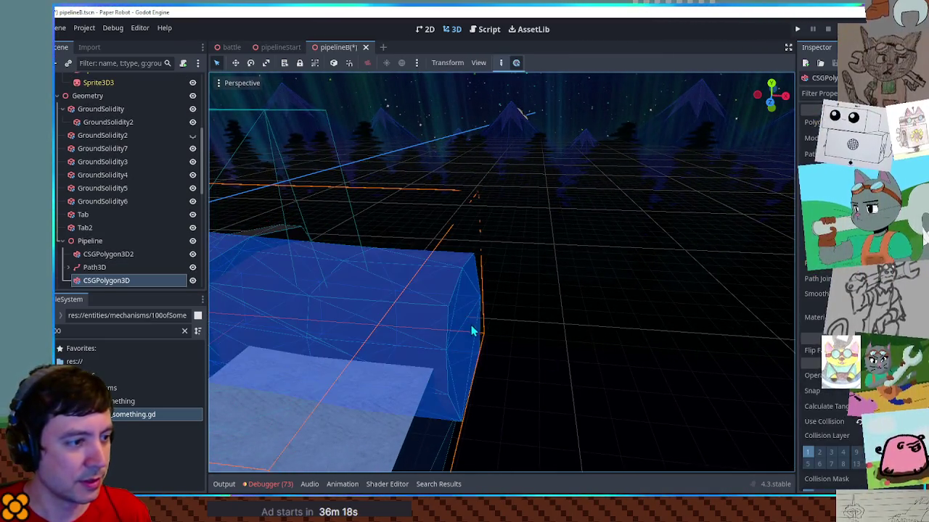
{"action": "left_click", "coordinate": [574, 384]}
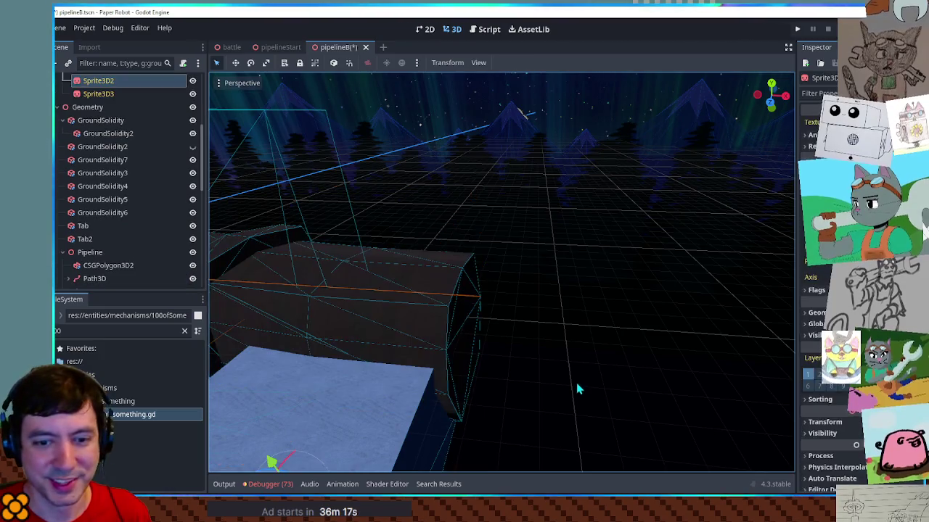
{"action": "left_click", "coordinate": [472, 326]}
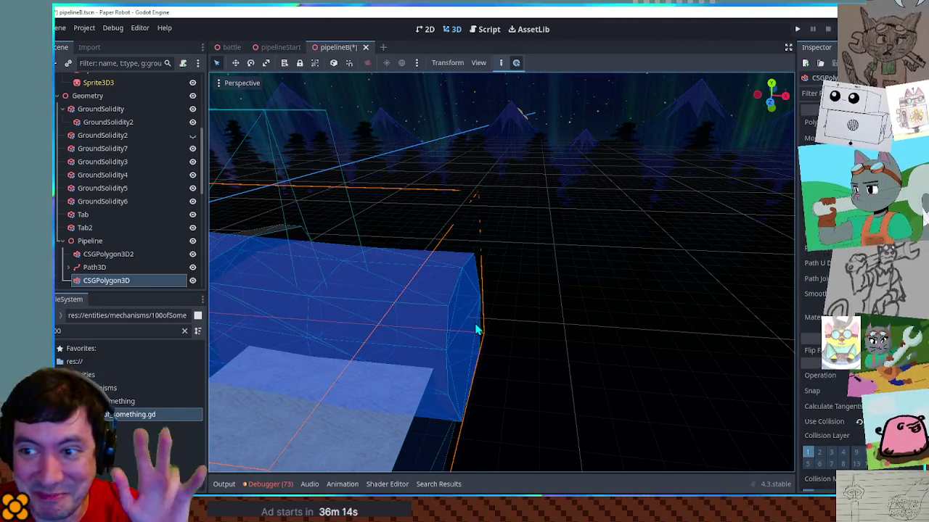
{"action": "left_click", "coordinate": [102, 267]}
{"action": "left_click", "coordinate": [468, 335]}
{"action": "left_click_drag", "start_coordinate": [479, 347], "coordinate": [470, 344]}
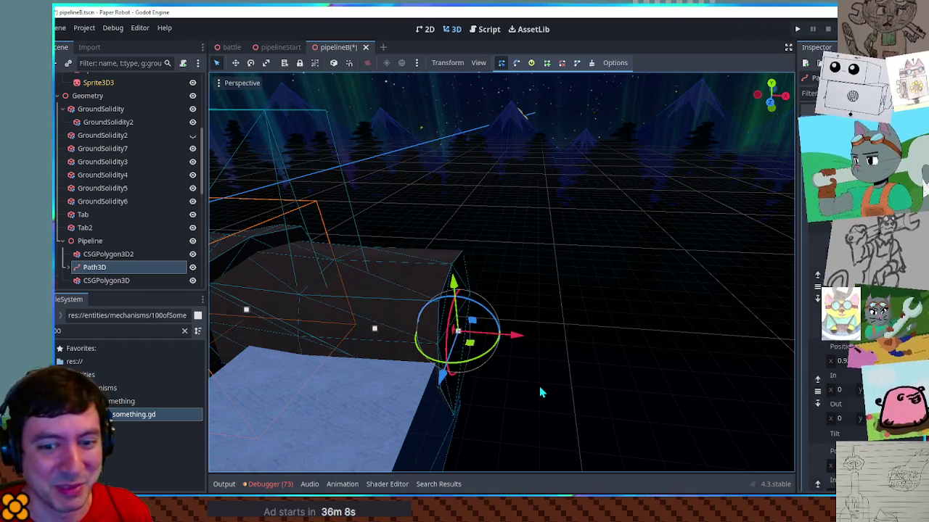
{"action": "left_click", "coordinate": [447, 336]}
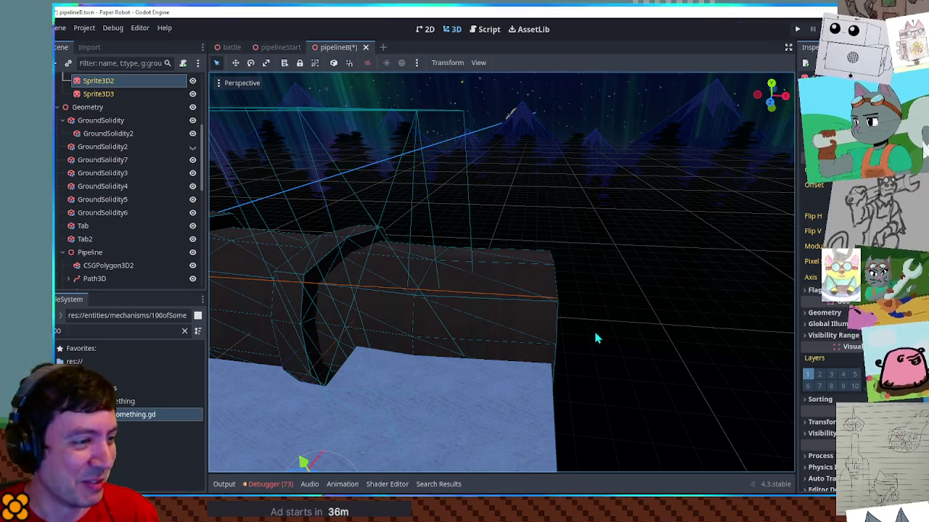
Step: Slide PathFollow3D4's Progress along the extended pipe to check it, then save pipelineB
{"action": "scroll", "coordinate": [472, 286], "scroll_direction": "up", "scroll_amount": 2}
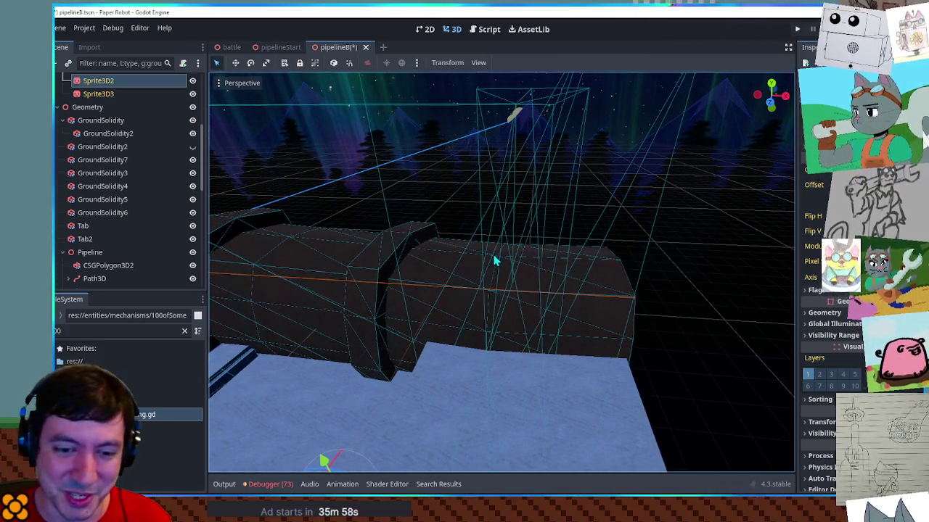
{"action": "scroll", "coordinate": [471, 269], "scroll_direction": "down", "scroll_amount": 2}
{"action": "left_click", "coordinate": [405, 269]}
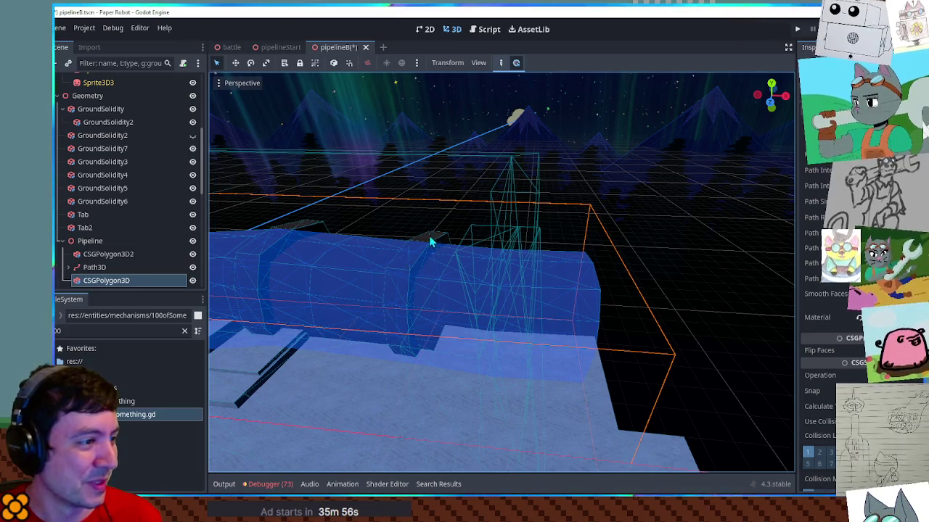
{"action": "left_click", "coordinate": [434, 244]}
{"action": "left_click", "coordinate": [110, 265]}
{"action": "scroll", "coordinate": [118, 275], "scroll_direction": "down", "scroll_amount": 2}
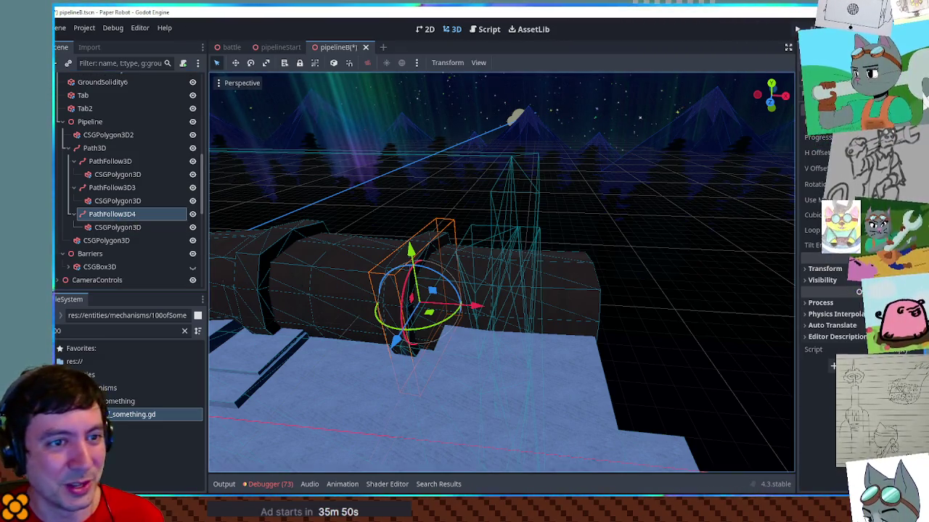
{"action": "mouse_move", "coordinate": [834, 137]}
{"action": "left_mouse_down"}
{"action": "mouse_move", "coordinate": [821, 137]}
{"action": "mouse_move", "coordinate": [847, 137]}
{"action": "left_mouse_up"}
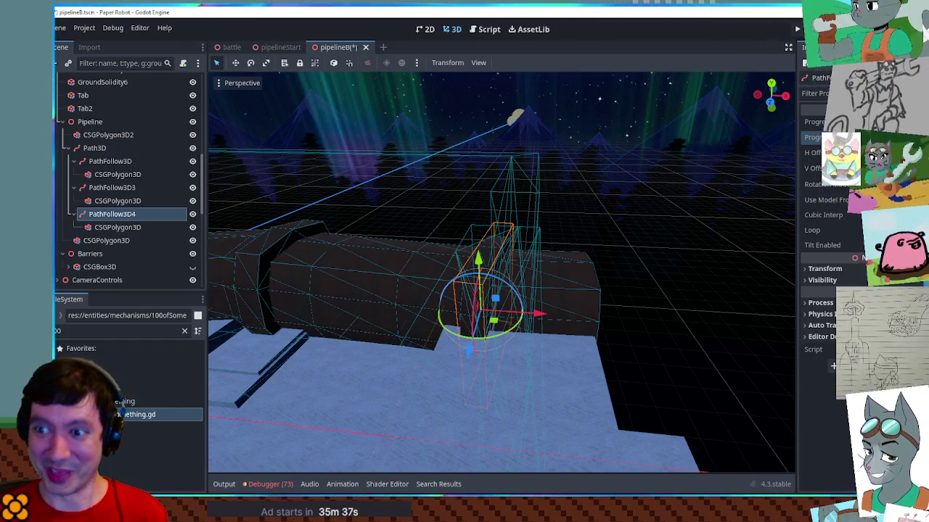
{"action": "mouse_move", "coordinate": [473, 238]}
{"action": "left_mouse_down"}
{"action": "mouse_move", "coordinate": [611, 197]}
{"action": "mouse_move", "coordinate": [348, 207]}
{"action": "mouse_move", "coordinate": [420, 229]}
{"action": "mouse_move", "coordinate": [469, 182]}
{"action": "mouse_move", "coordinate": [465, 247]}
{"action": "mouse_move", "coordinate": [431, 267]}
{"action": "left_mouse_up"}
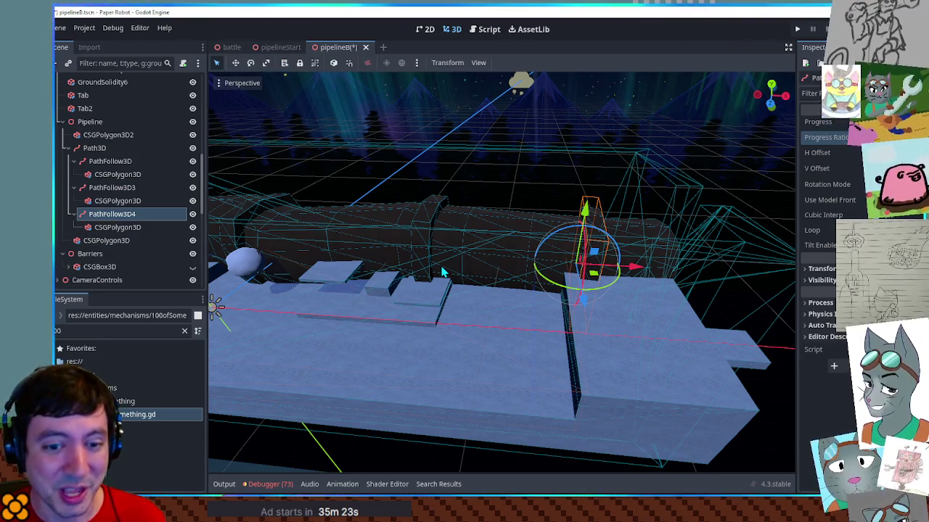
{"action": "key", "text": "ctrl+s"}
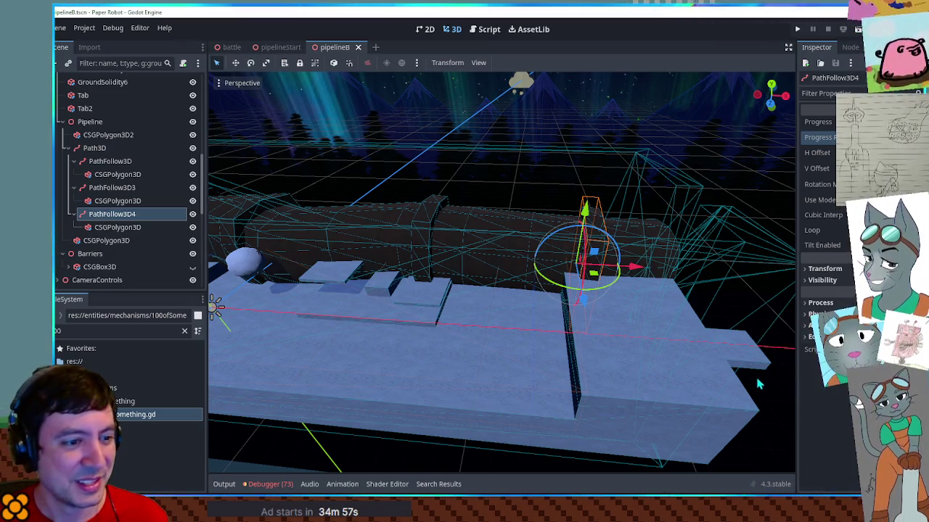
{"action": "scroll", "coordinate": [613, 371], "scroll_direction": "down", "scroll_amount": 3}
Step: Unhide CSGBox3D and widen it to 41 m and CSGBox3D2 to 42 m along X
{"action": "scroll", "coordinate": [613, 371], "scroll_direction": "down", "scroll_amount": 2}
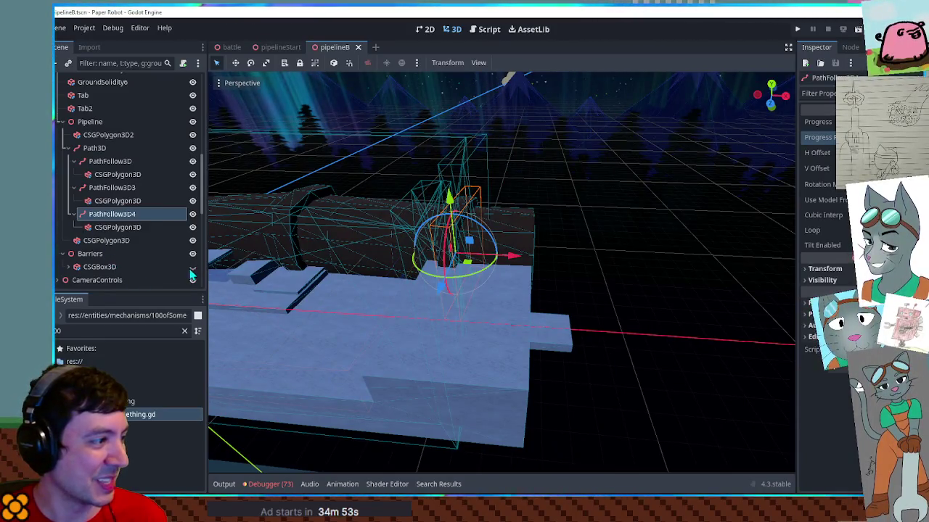
{"action": "left_click", "coordinate": [191, 269]}
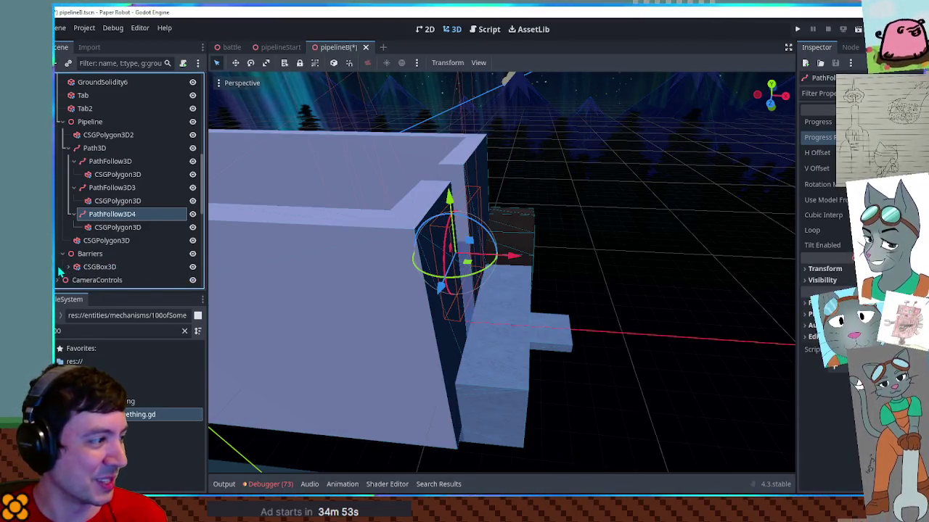
{"action": "left_click", "coordinate": [68, 266]}
{"action": "scroll", "coordinate": [449, 312], "scroll_direction": "up", "scroll_amount": 3}
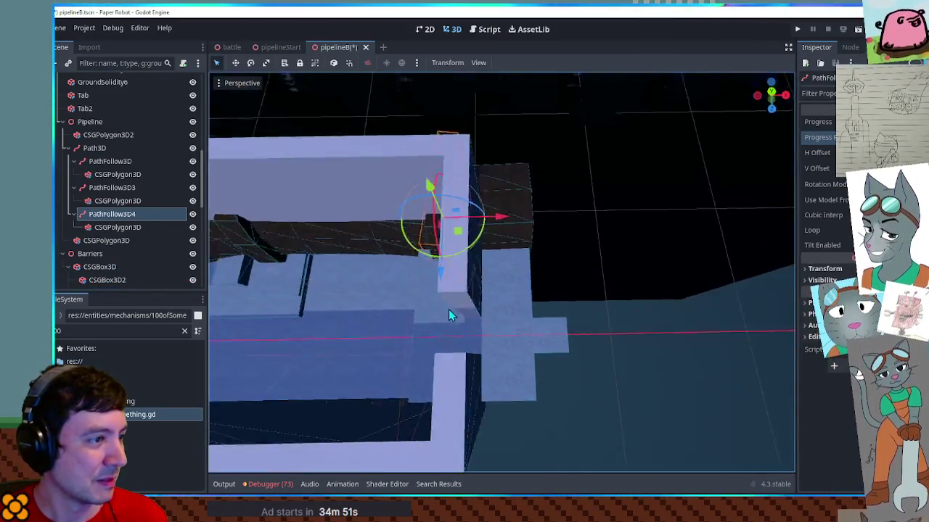
{"action": "left_click", "coordinate": [100, 267]}
{"action": "mouse_move", "coordinate": [479, 312]}
{"action": "left_mouse_down"}
{"action": "mouse_move", "coordinate": [552, 314]}
{"action": "mouse_move", "coordinate": [526, 307]}
{"action": "left_mouse_up"}
{"action": "left_click", "coordinate": [106, 280]}
{"action": "scroll", "coordinate": [421, 335], "scroll_direction": "down", "scroll_amount": 2}
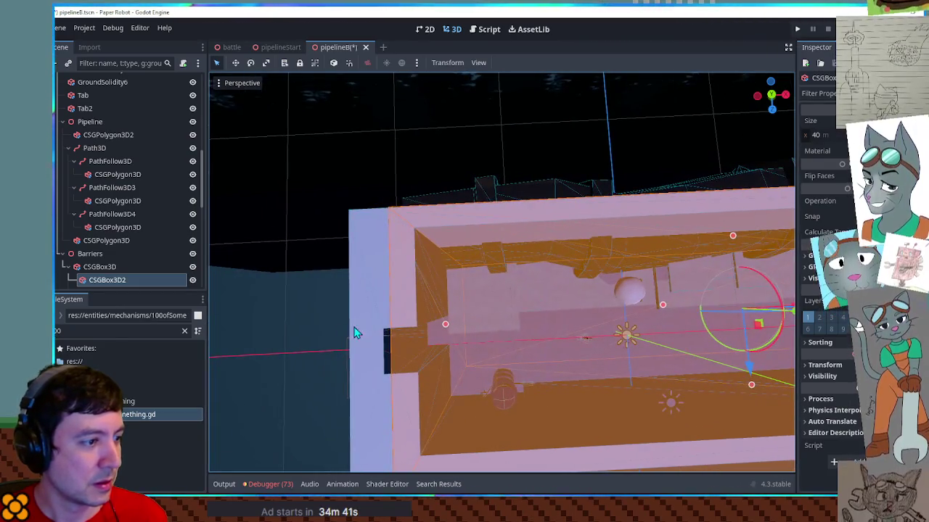
{"action": "left_click_drag", "start_coordinate": [442, 326], "coordinate": [417, 330]}
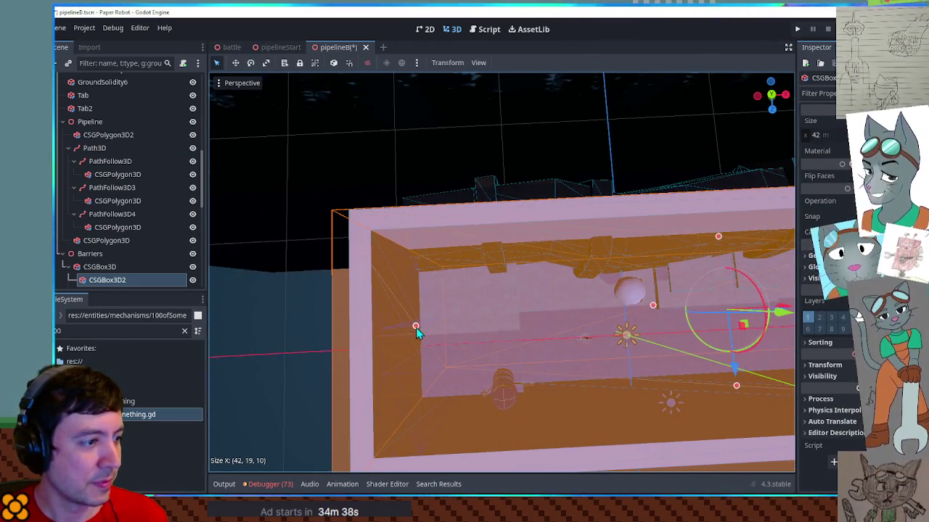
{"action": "scroll", "coordinate": [449, 331], "scroll_direction": "down", "scroll_amount": 3}
{"action": "scroll", "coordinate": [102, 277], "scroll_direction": "down", "scroll_amount": 2}
Step: Move barrier CSGBox3D3 right and CSGBox3D4 left, then save pipelineB
{"action": "left_click", "coordinate": [107, 239]}
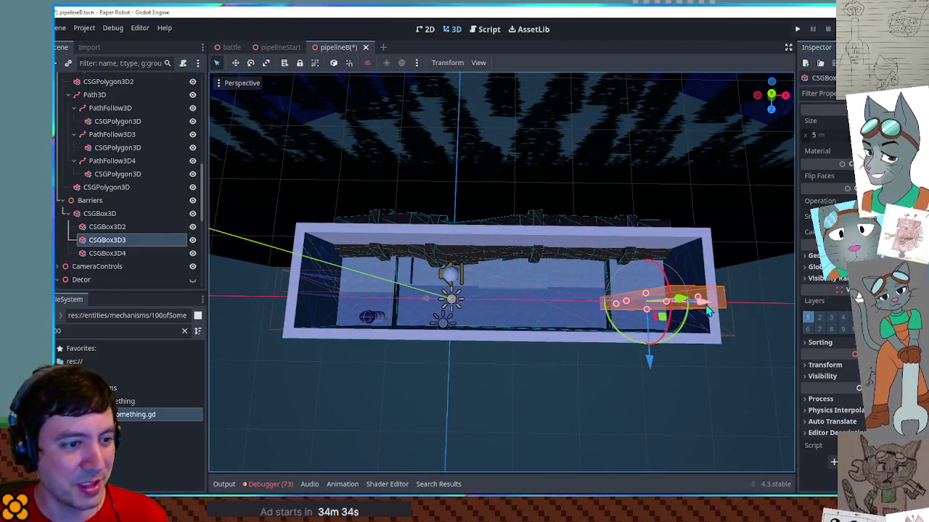
{"action": "left_click_drag", "start_coordinate": [703, 305], "coordinate": [734, 305]}
{"action": "left_click", "coordinate": [146, 257]}
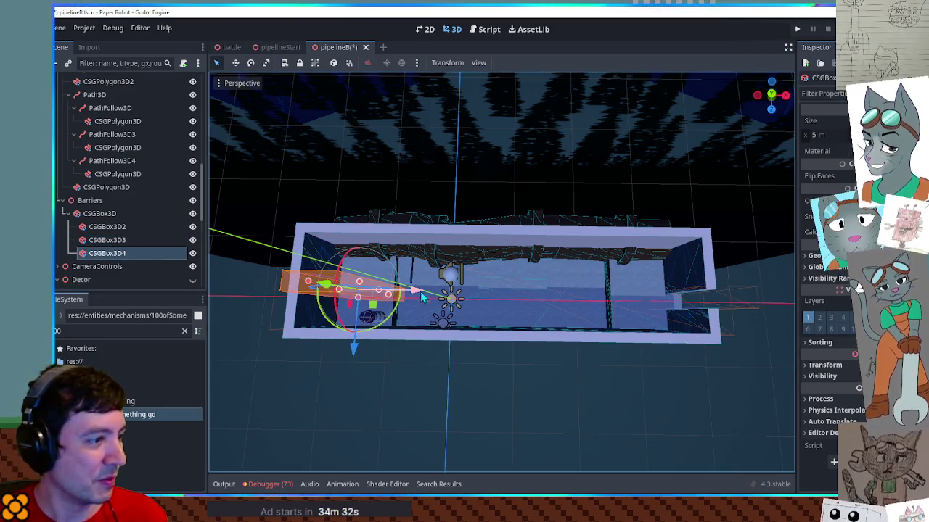
{"action": "left_click_drag", "start_coordinate": [425, 291], "coordinate": [399, 290]}
{"action": "mouse_move", "coordinate": [435, 348]}
{"action": "left_mouse_down"}
{"action": "mouse_move", "coordinate": [531, 375]}
{"action": "mouse_move", "coordinate": [585, 375]}
{"action": "left_mouse_up"}
{"action": "mouse_move", "coordinate": [236, 387]}
{"action": "left_mouse_down"}
{"action": "mouse_move", "coordinate": [512, 369]}
{"action": "mouse_move", "coordinate": [414, 338]}
{"action": "mouse_move", "coordinate": [471, 323]}
{"action": "left_mouse_up"}
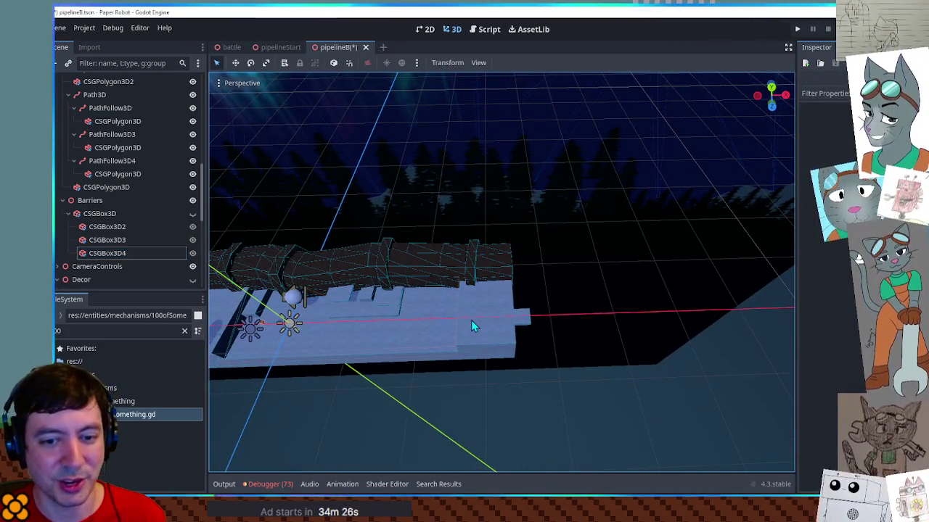
{"action": "key", "text": "ctrl+s"}
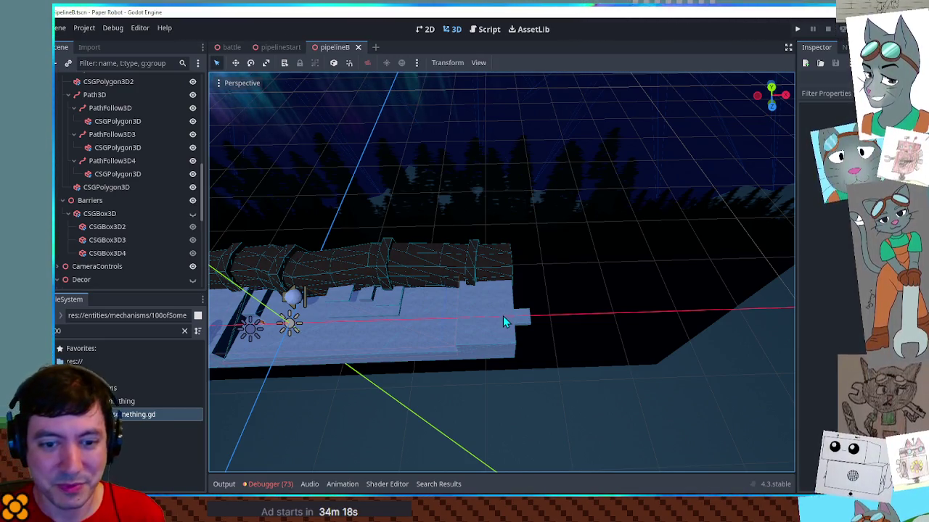
{"action": "scroll", "coordinate": [503, 299], "scroll_direction": "up", "scroll_amount": 5}
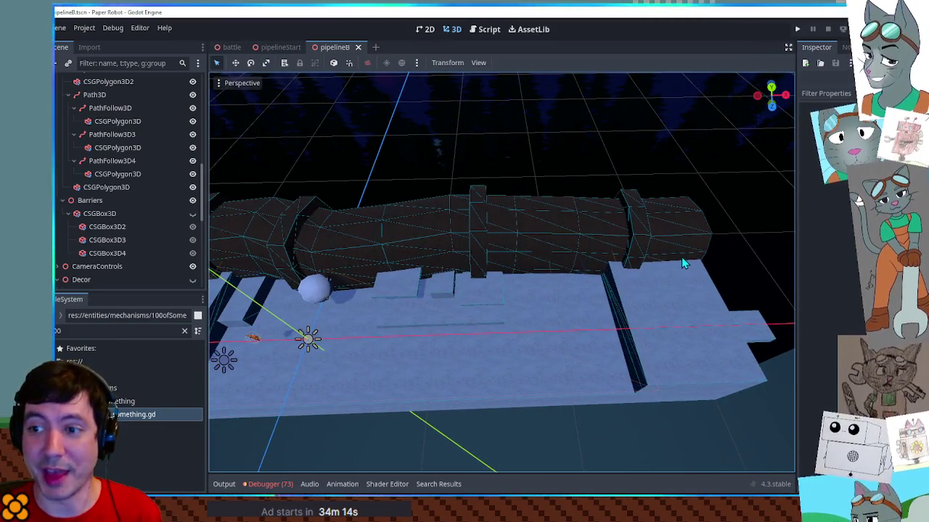
Step: Select CSGBox3D2 and expand its Geometry section in the Inspector
{"action": "left_click", "coordinate": [100, 228]}
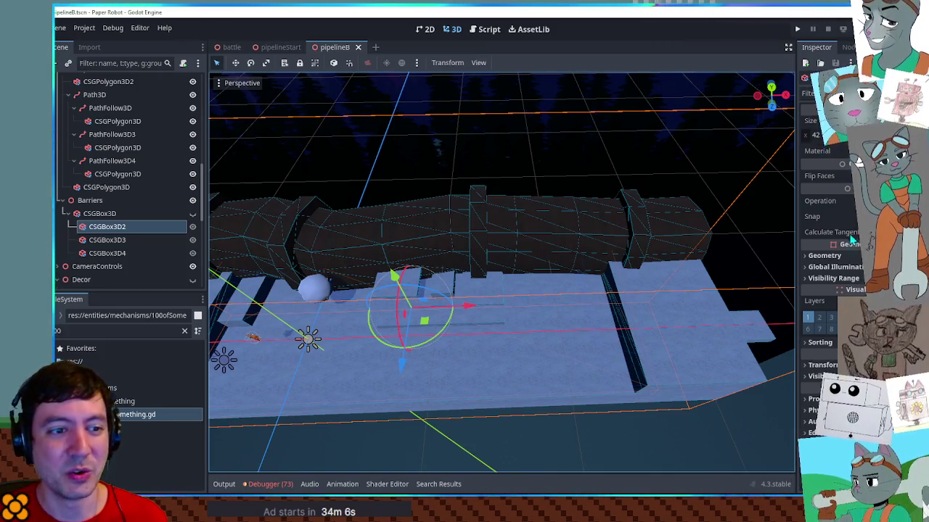
{"action": "left_click", "coordinate": [852, 256]}
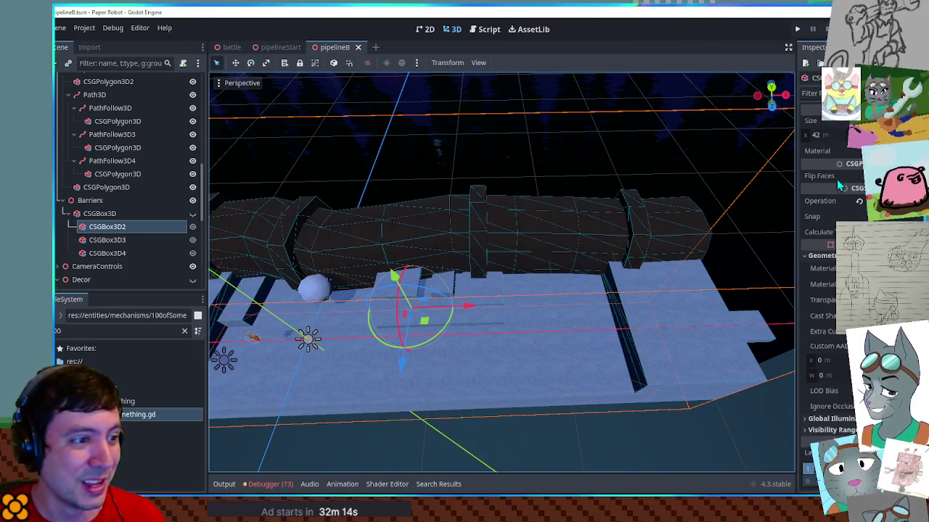
Step: Save the pipeline scene and filter the FileSystem dock with 'mine min'
{"action": "left_click", "coordinate": [725, 444]}
{"action": "key", "text": "ctrl+s"}
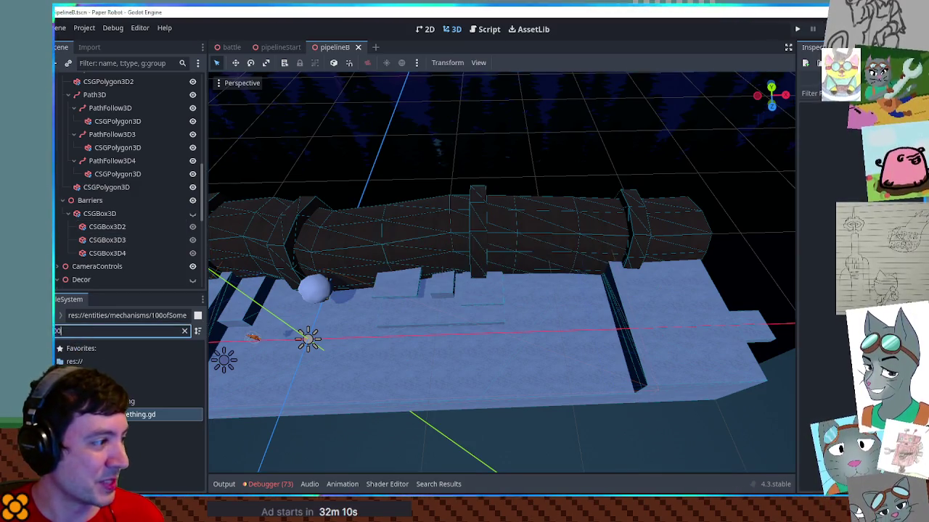
{"action": "key", "text": "ctrl+a"}
{"action": "type", "text": "mine"}
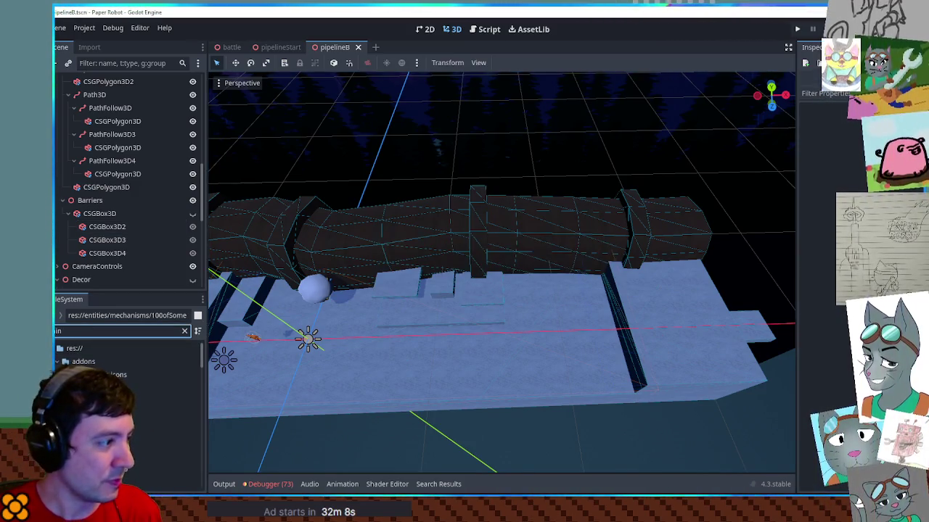
{"action": "type", "text": " min"}
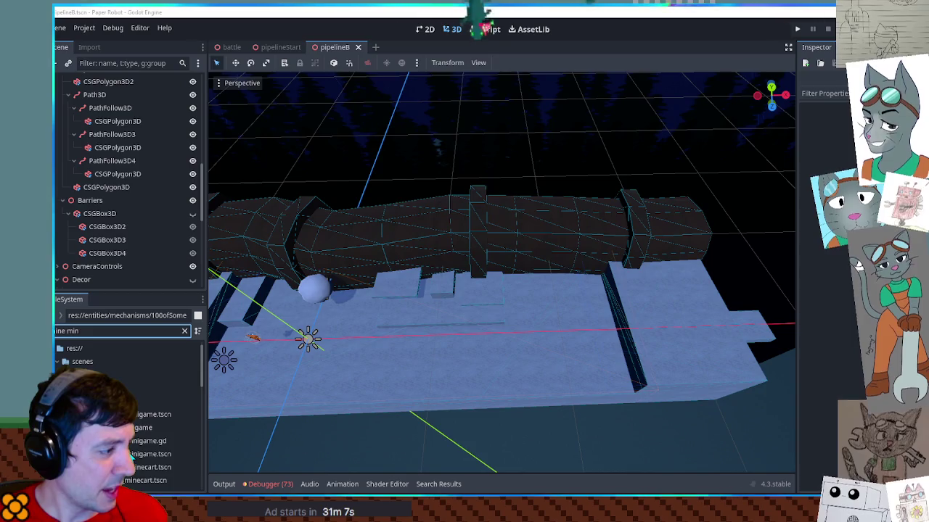
Step: Open minecart_minigame.tscn, save it, and run the current scene with F6
{"action": "left_click", "coordinate": [138, 454]}
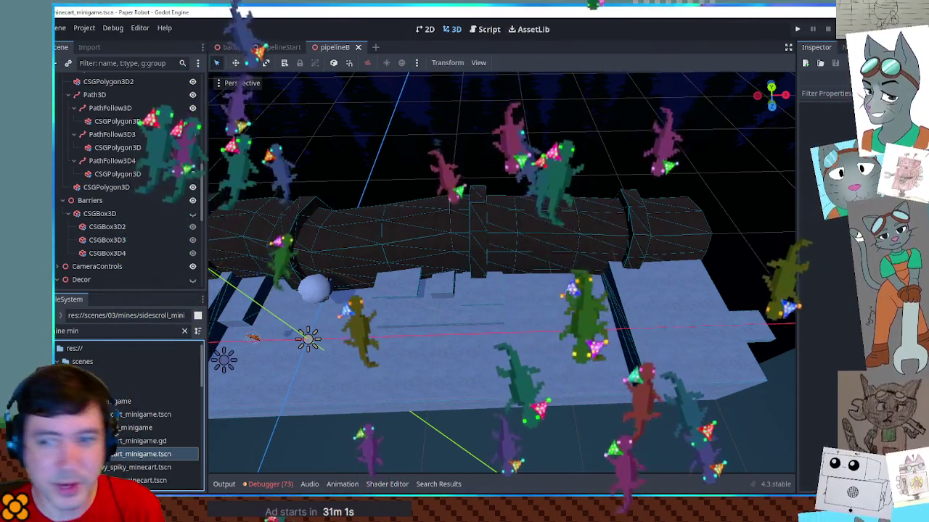
{"action": "double_click", "coordinate": [138, 454]}
{"action": "key", "text": "ctrl+s"}
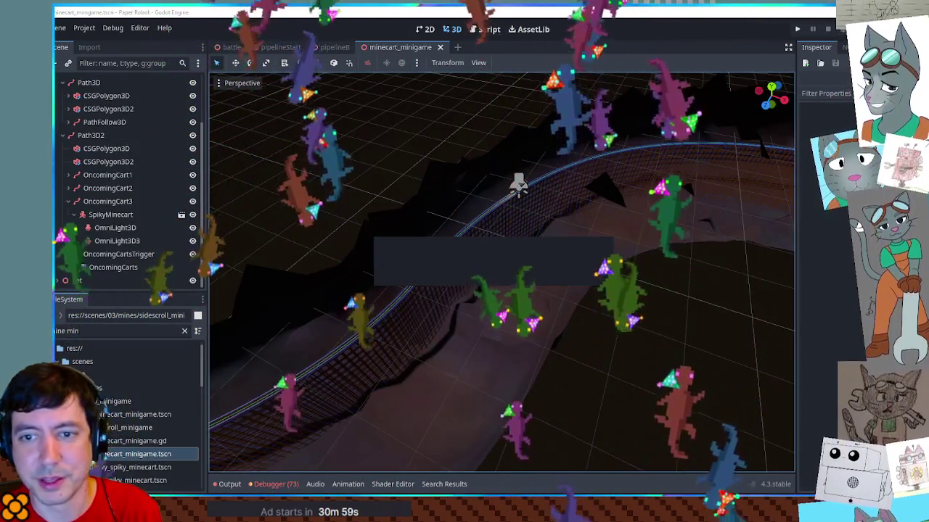
{"action": "key", "text": "F6"}
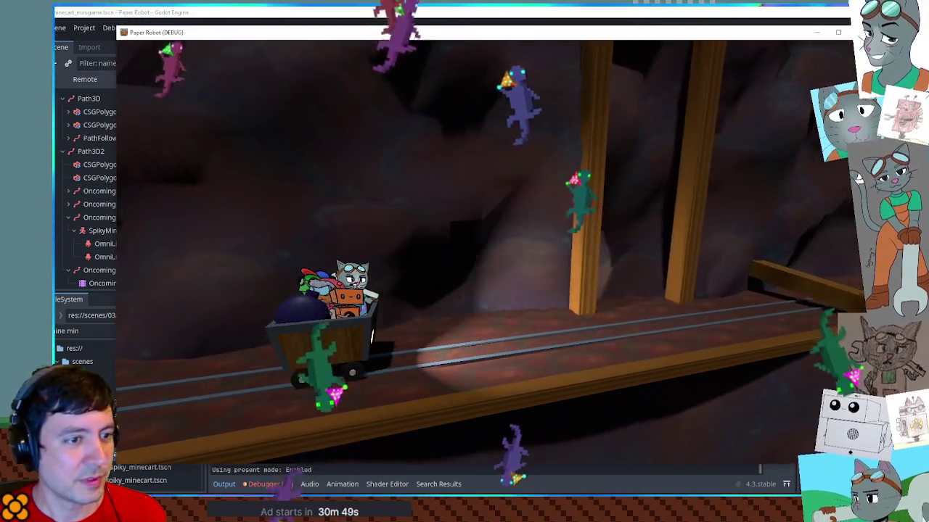
Step: Jump the minecart repeatedly over the track boxes and the lantern cart
{"action": "key", "text": "space"}
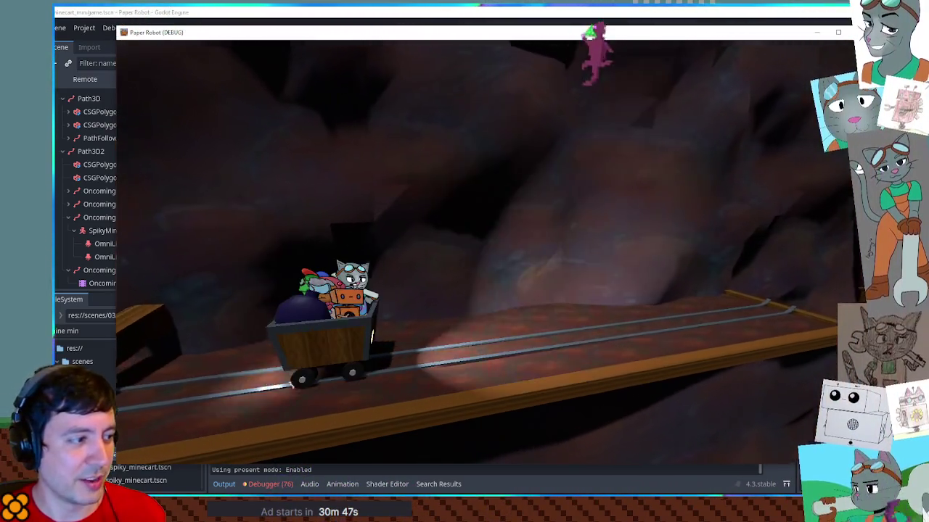
{"action": "key", "text": "space"}
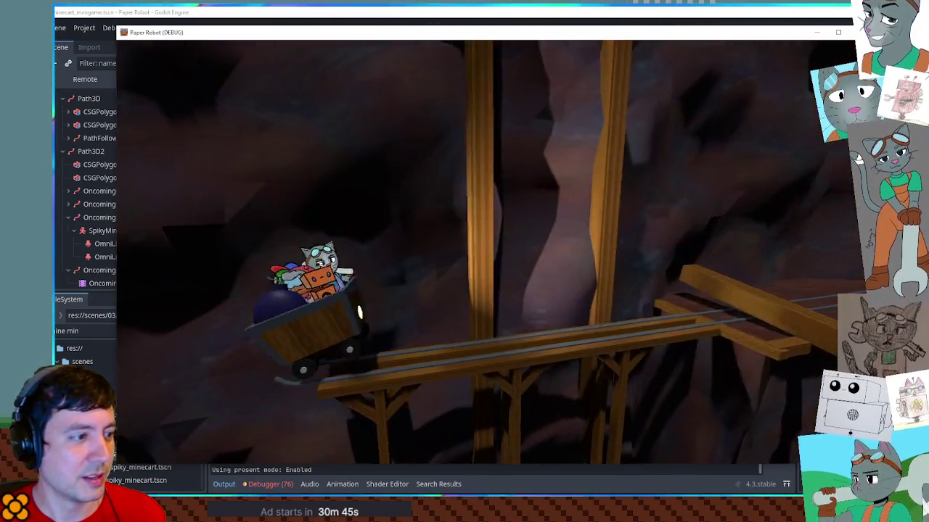
{"action": "key", "text": "space"}
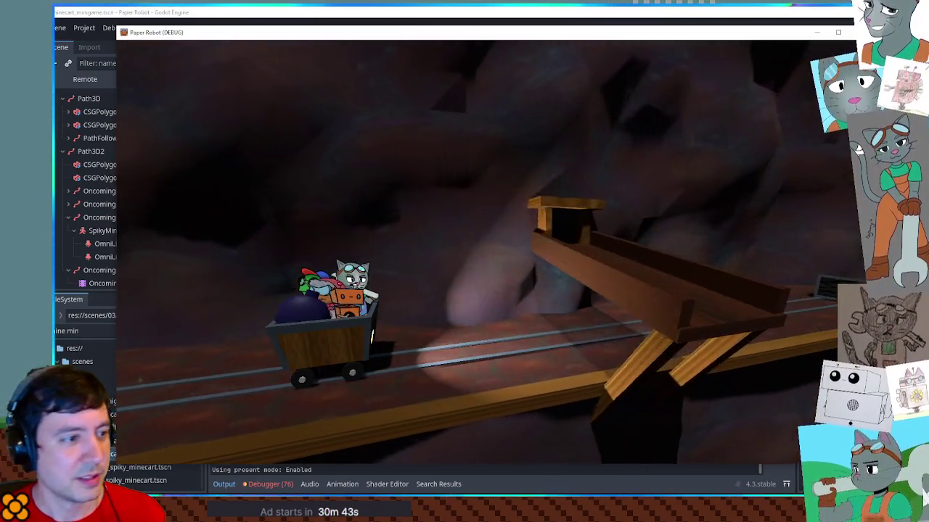
{"action": "key", "text": "space"}
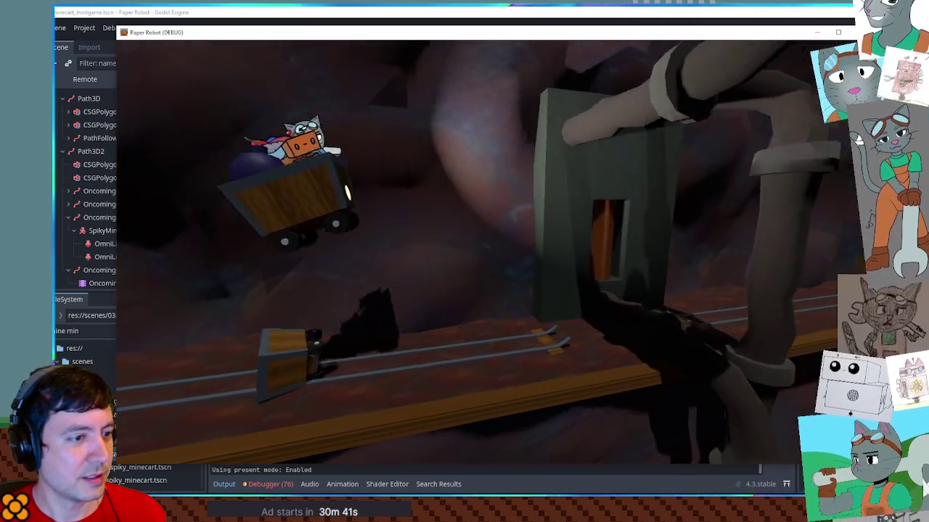
{"action": "key", "text": "space"}
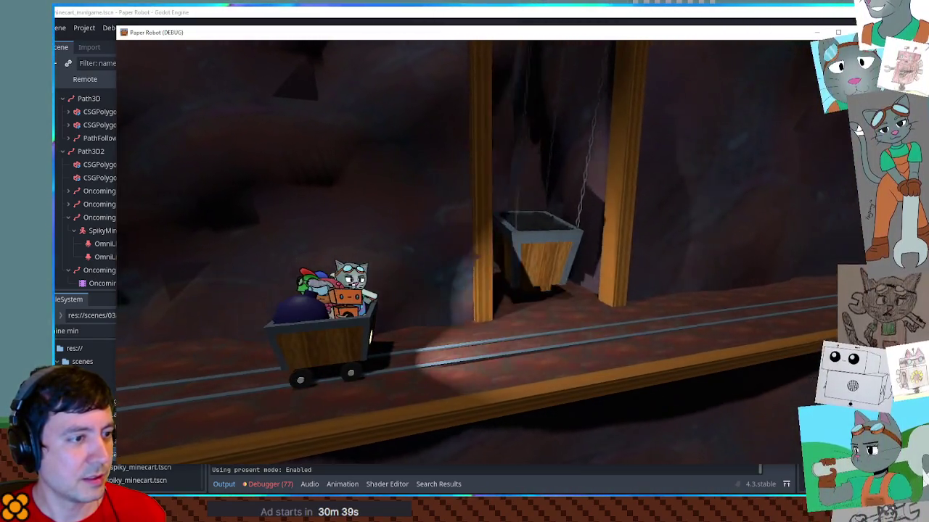
{"action": "key", "text": "space"}
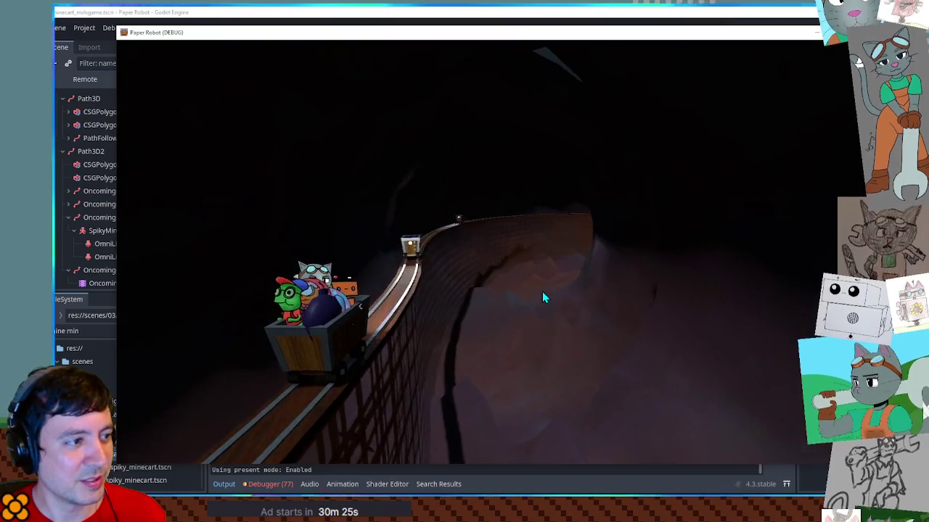
{"action": "key", "text": "space"}
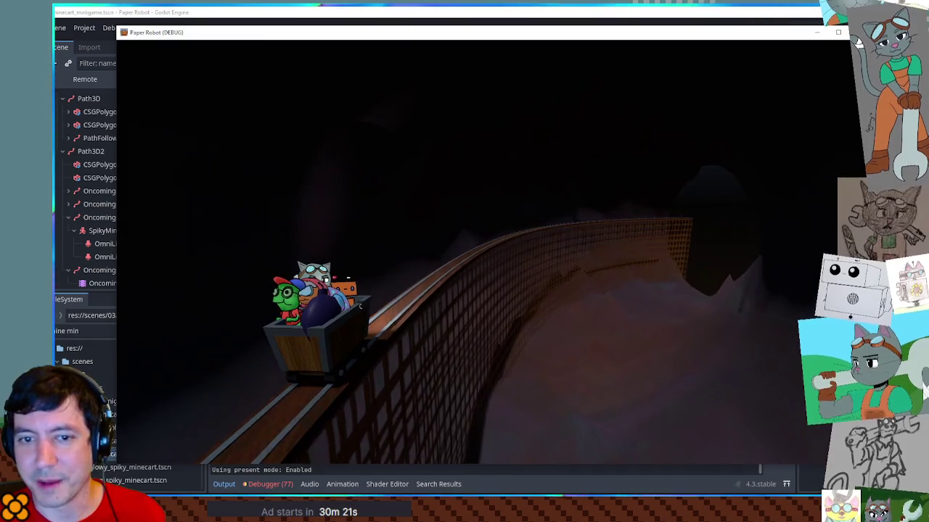
Step: Stop the running game with F8 and close the minecart_minigame scene tab
{"action": "key", "text": "F8"}
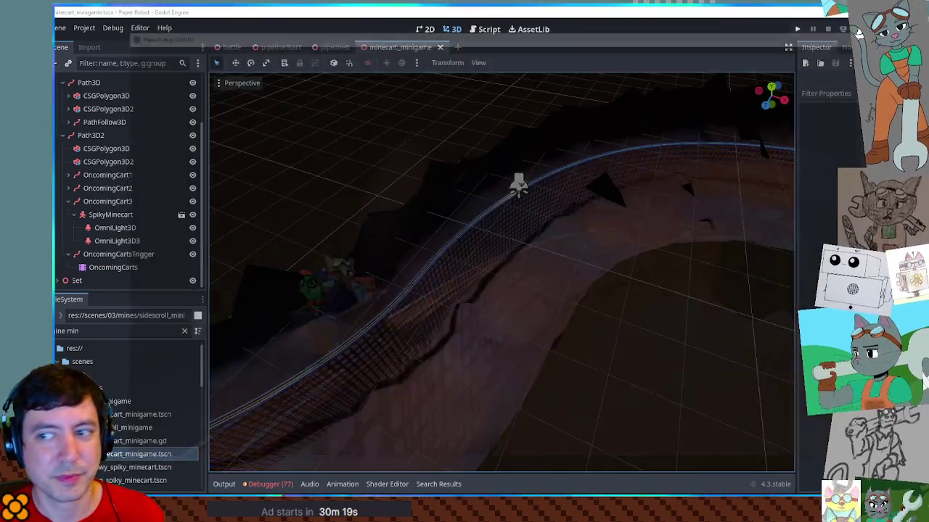
{"action": "middle_click", "coordinate": [414, 52]}
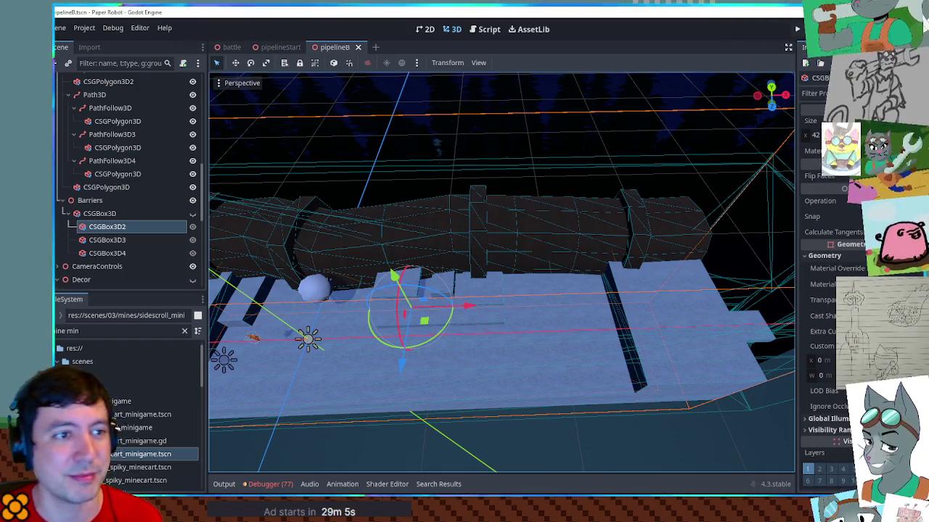
Step: Select the pipeline's Path3D and widen the Inspector to read its Points positions
{"action": "left_click", "coordinate": [568, 236]}
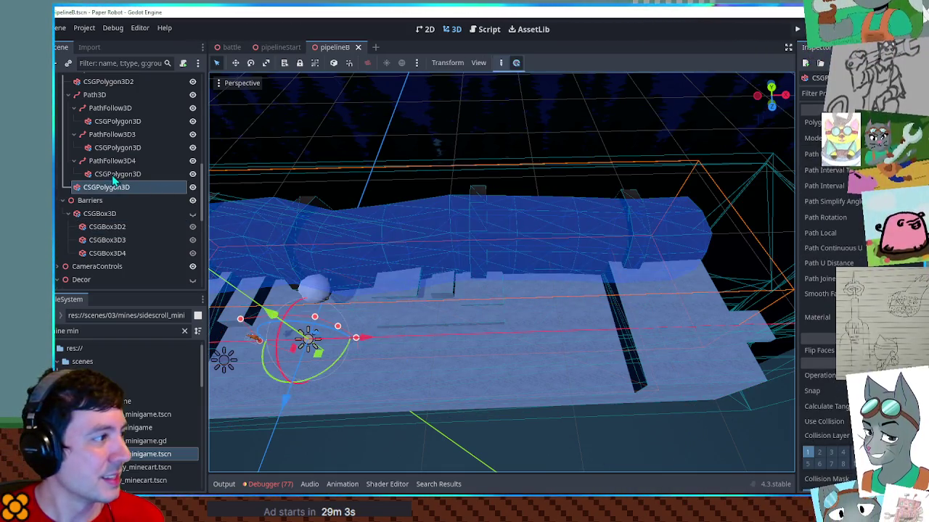
{"action": "left_click", "coordinate": [102, 95]}
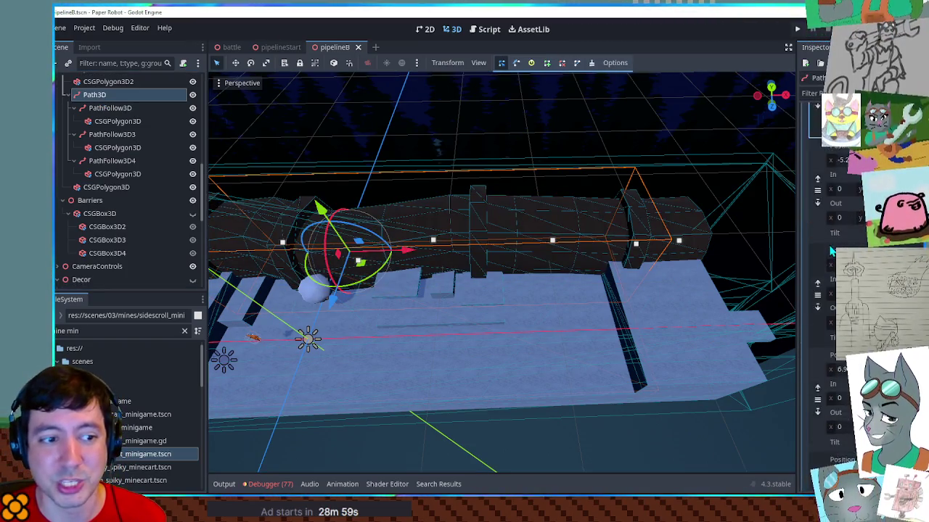
{"action": "scroll", "coordinate": [842, 239], "scroll_direction": "down", "scroll_amount": 2}
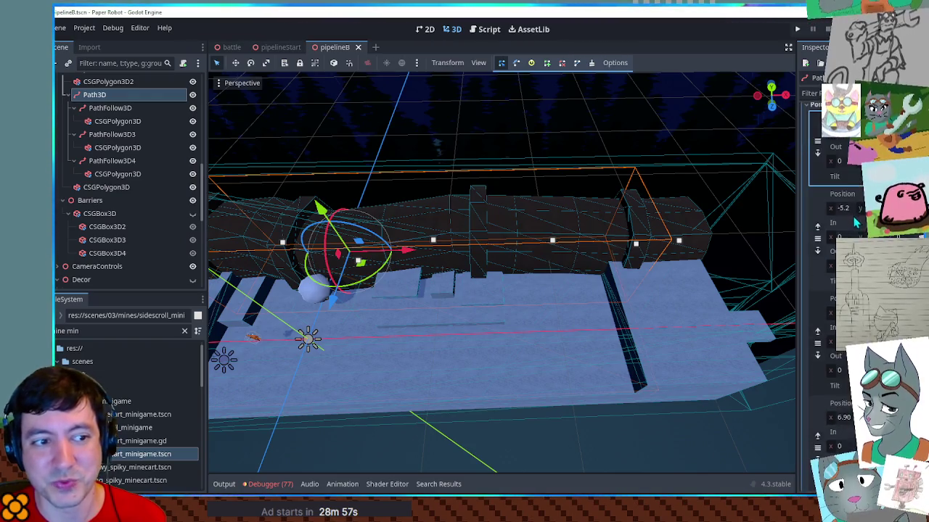
{"action": "scroll", "coordinate": [856, 224], "scroll_direction": "down", "scroll_amount": 1}
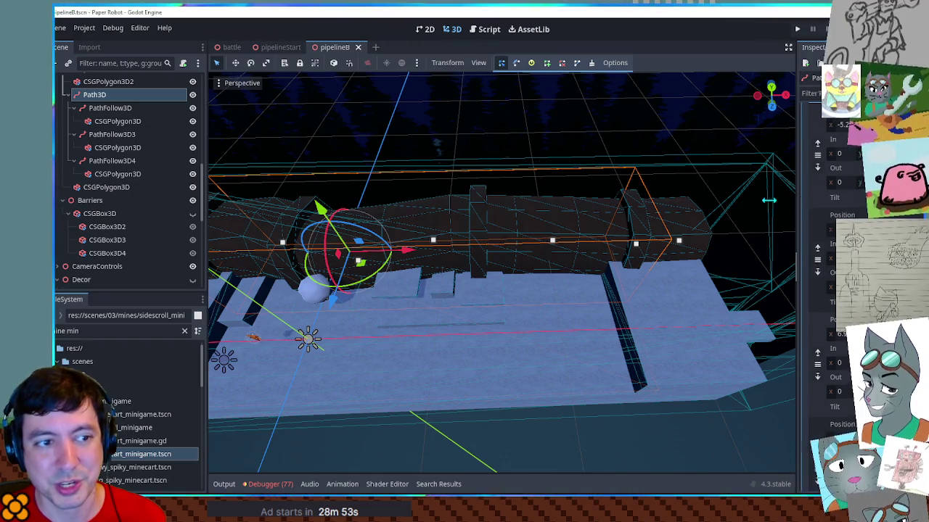
{"action": "mouse_move", "coordinate": [797, 209]}
{"action": "left_mouse_down"}
{"action": "mouse_move", "coordinate": [654, 201]}
{"action": "mouse_move", "coordinate": [797, 203]}
{"action": "left_mouse_up"}
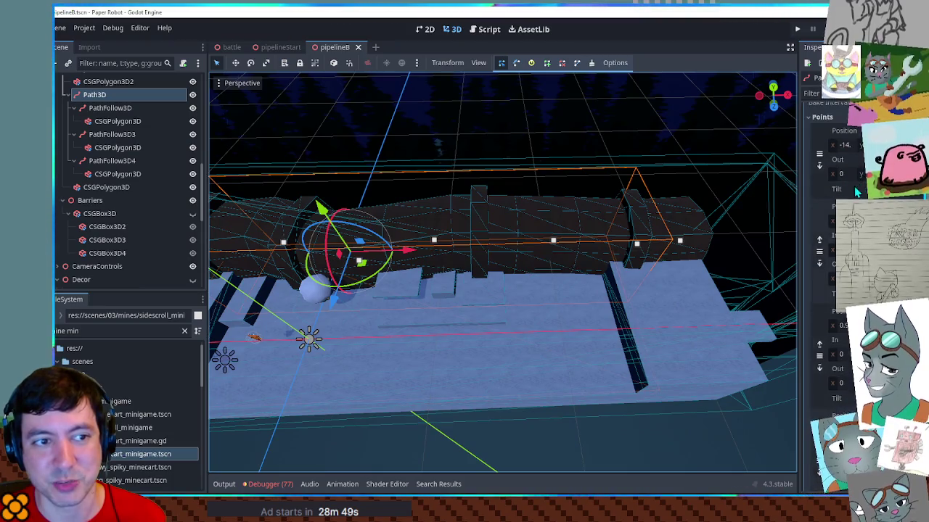